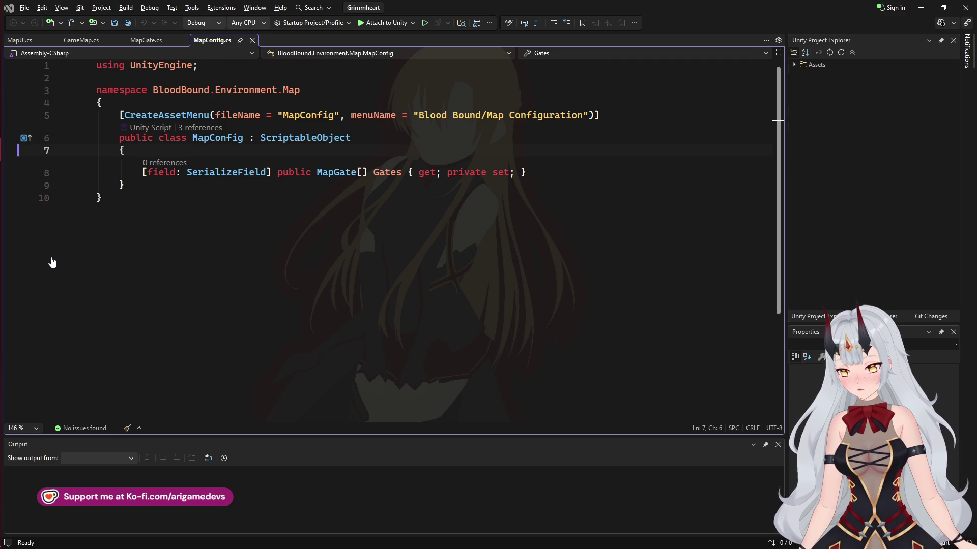
Leave MapConfig.cs in Visual Studio and bring the Unity editor's Map scene to the front
mouse_move(2, 280)
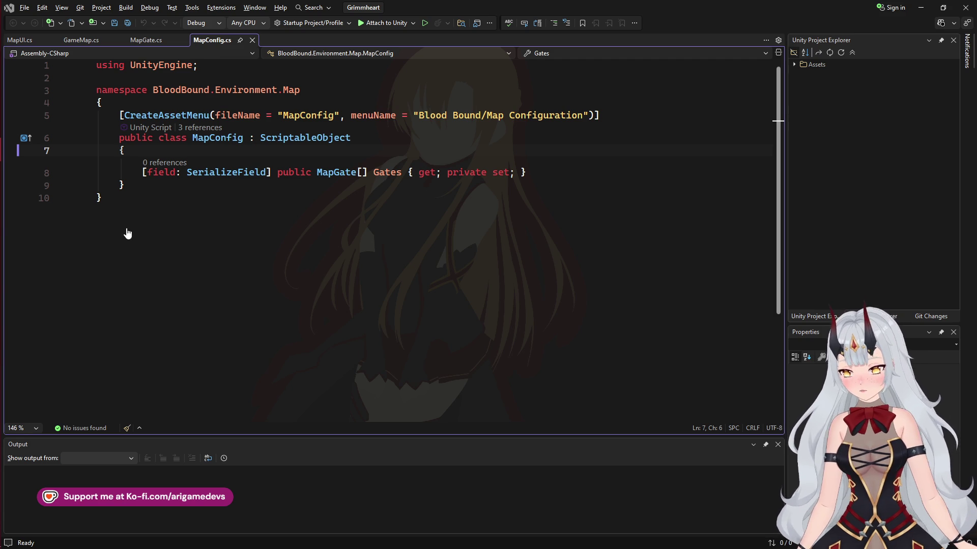
mouse_move(2, 220)
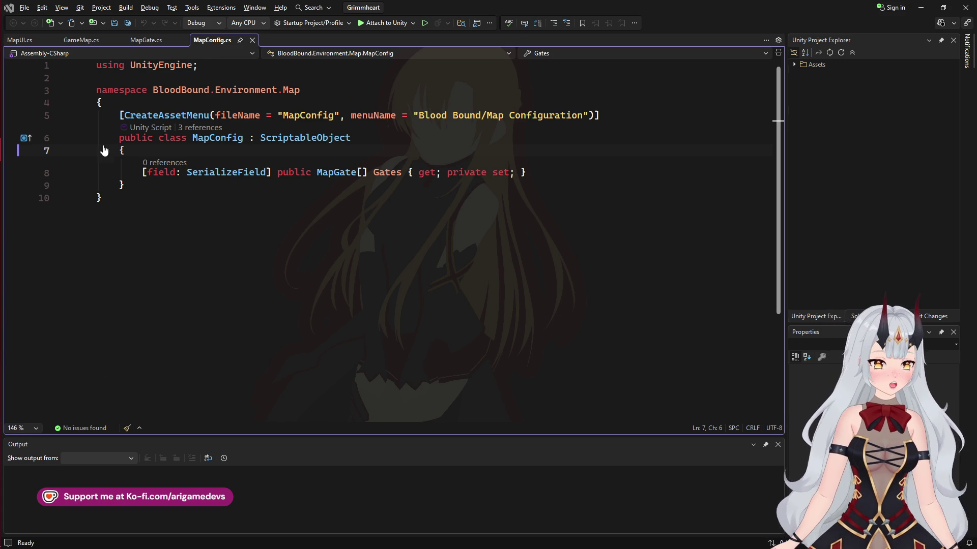
click(17, 102)
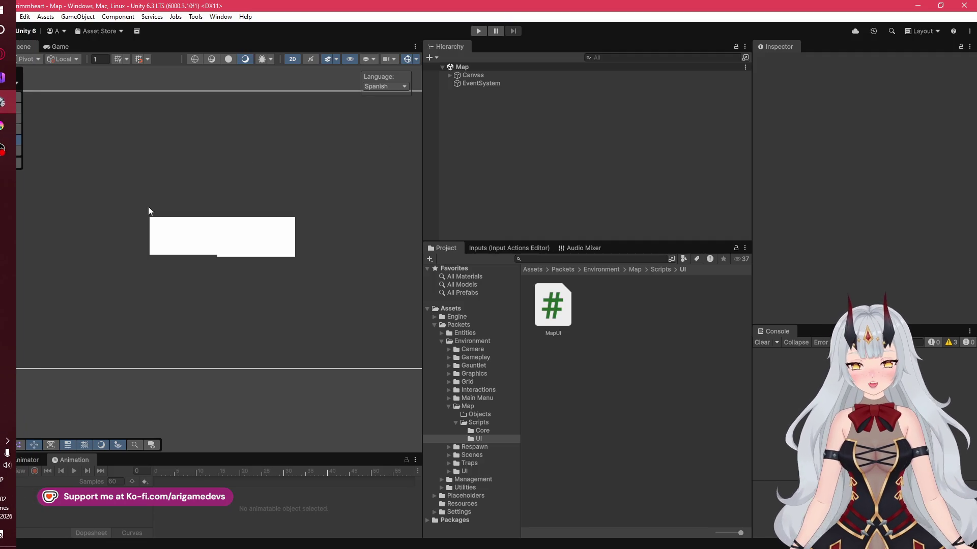
Bring Visual Studio's MapConfig.cs back in front, then open Task View with Win+Tab
click(15, 152)
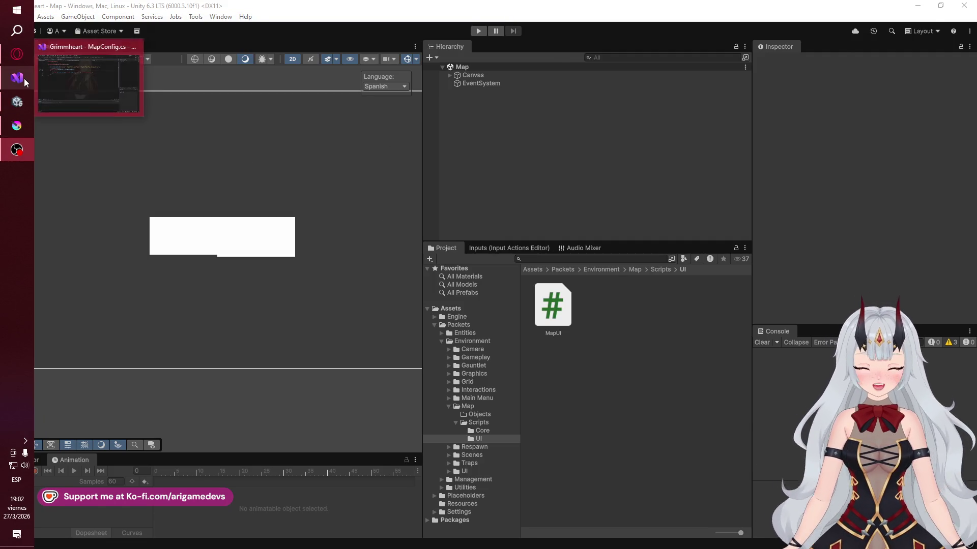
click(24, 78)
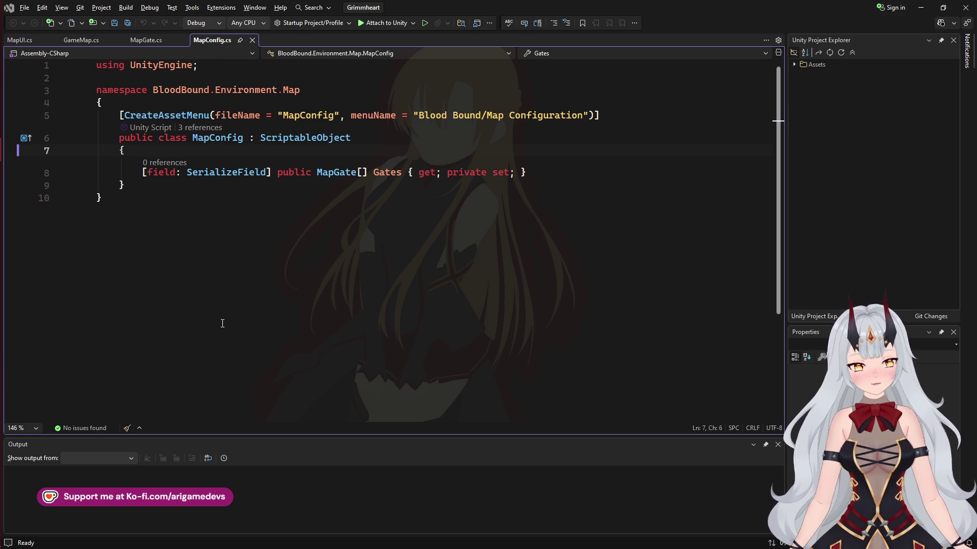
key(super+Tab)
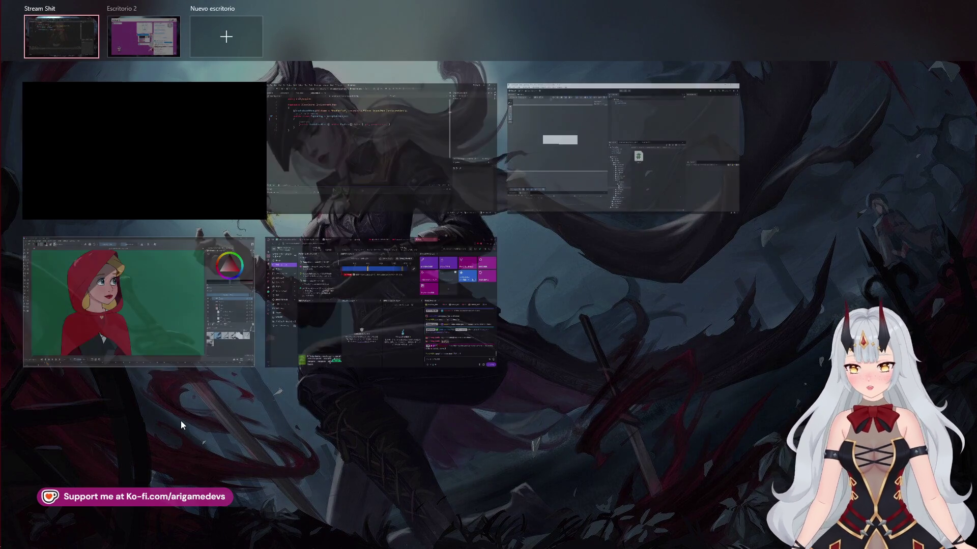
Close Task View and switch back to the Unity editor
key(Escape)
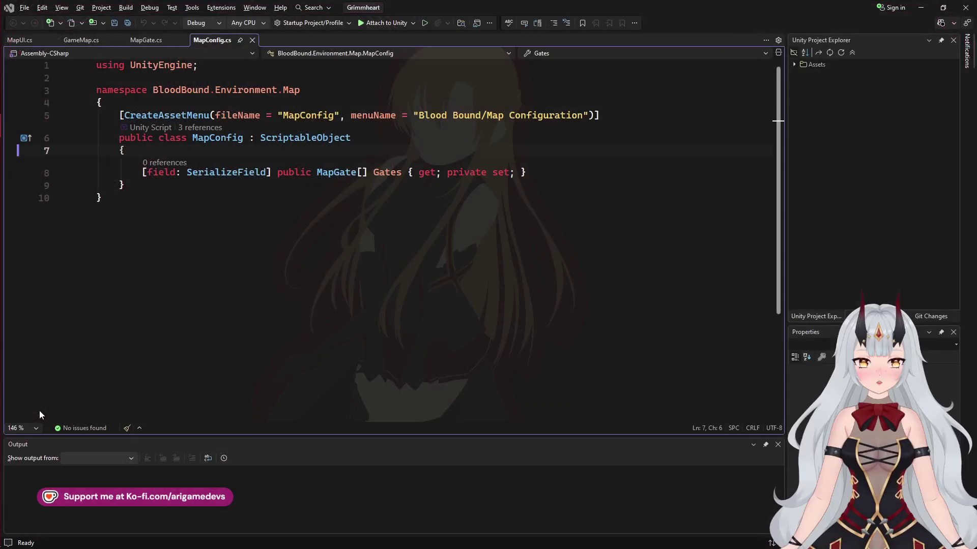
mouse_move(1, 284)
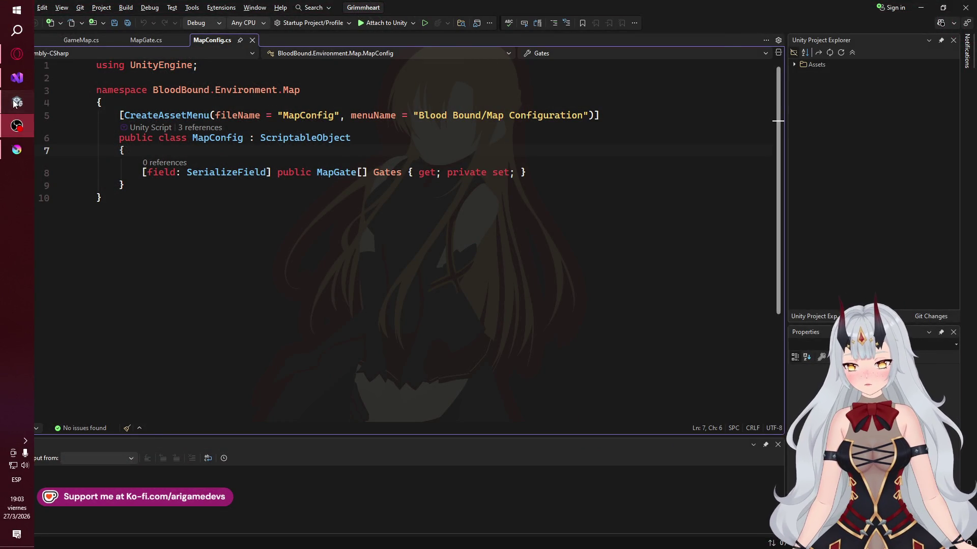
click(15, 104)
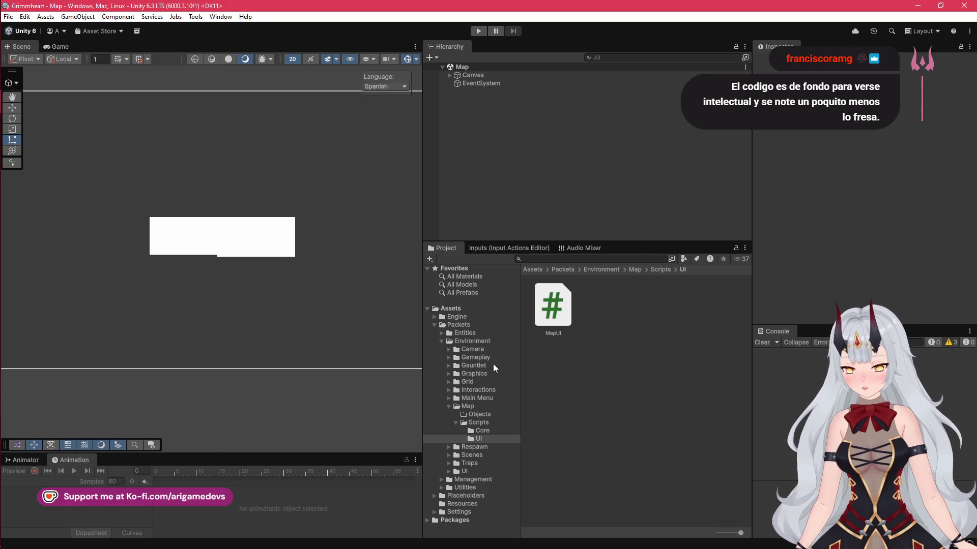
Remove the element from the Gates list of the MapConfig asset in Resources
click(463, 503)
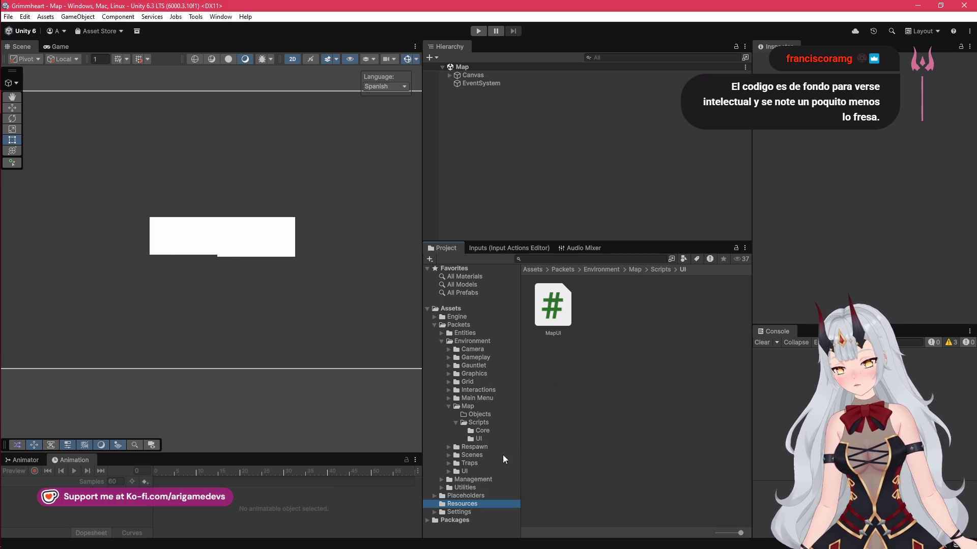
click(609, 315)
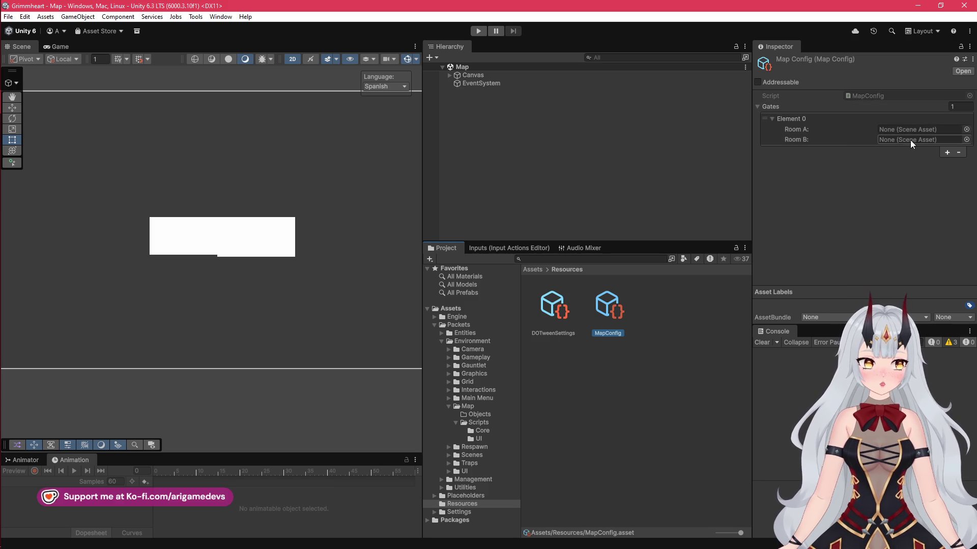
click(953, 194)
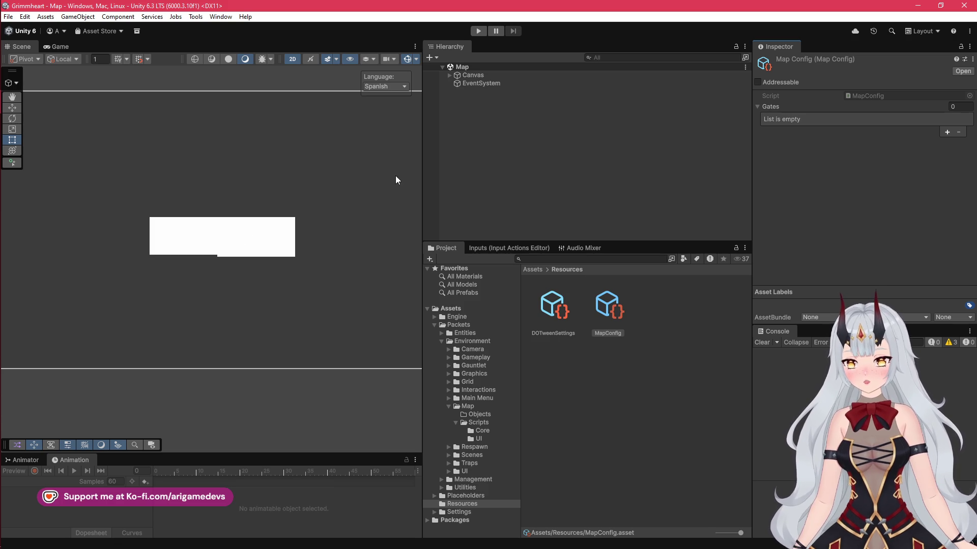
Widen the Scene view and deselect the MapConfig asset
drag(441, 159, 442, 160)
drag(505, 158, 510, 158)
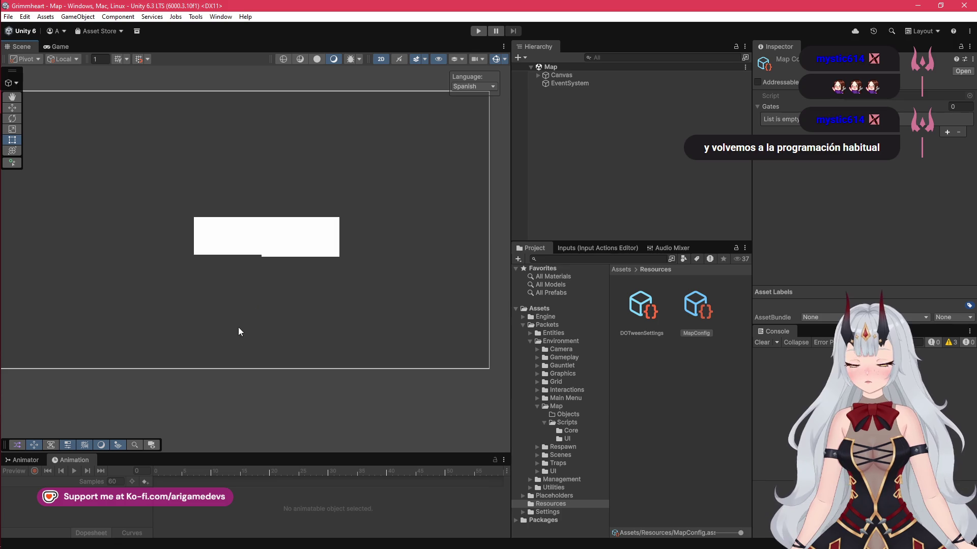
mouse_move(2, 263)
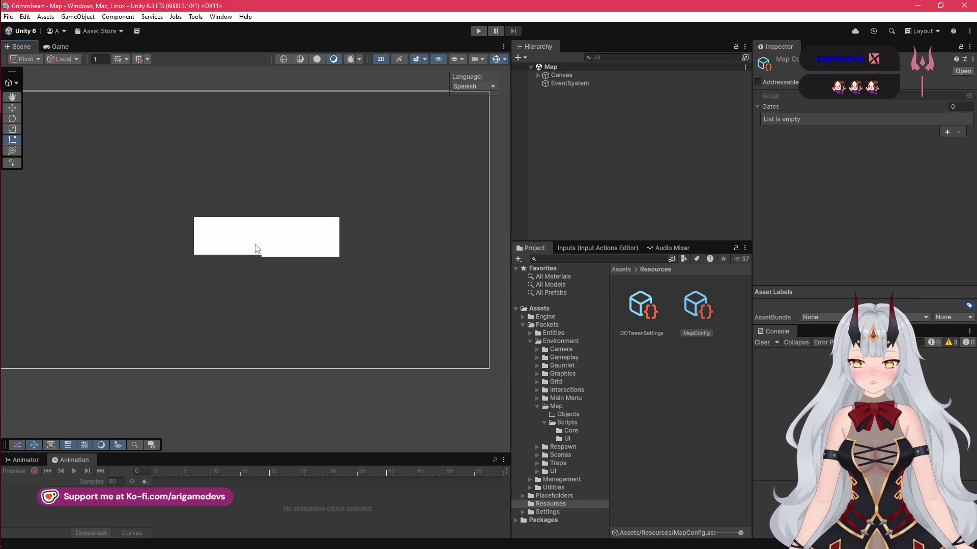
click(292, 238)
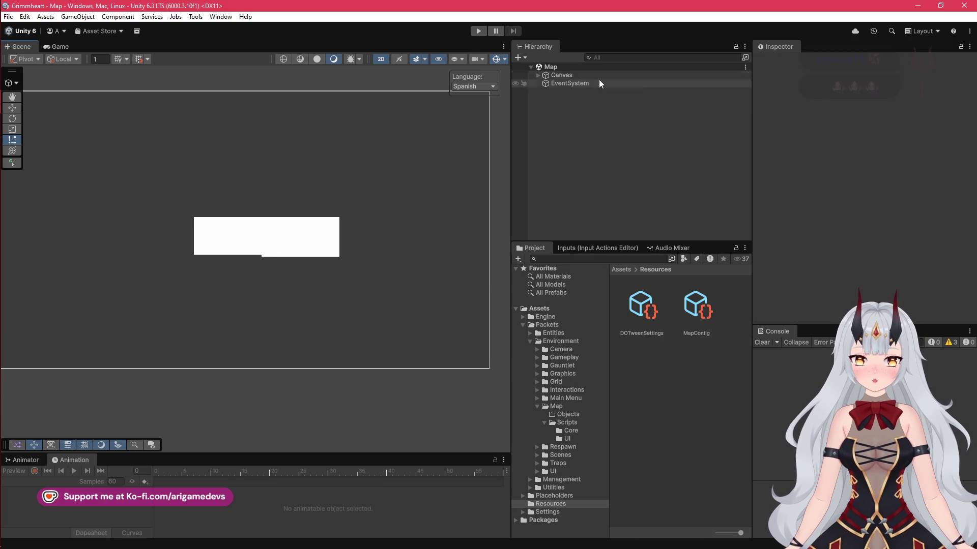
Expand Canvas > Map and set the first Room's image colour to pink
click(537, 74)
click(546, 91)
click(544, 91)
click(573, 99)
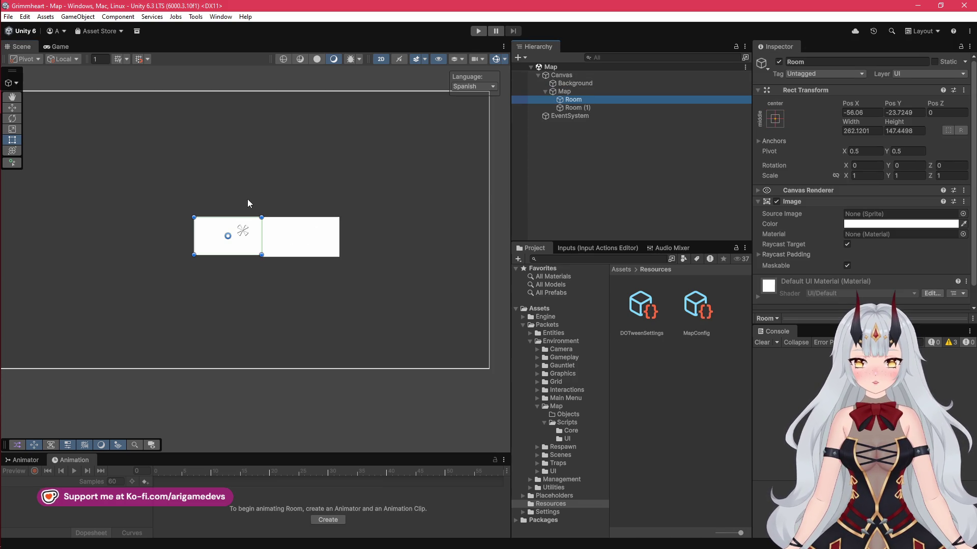
click(890, 224)
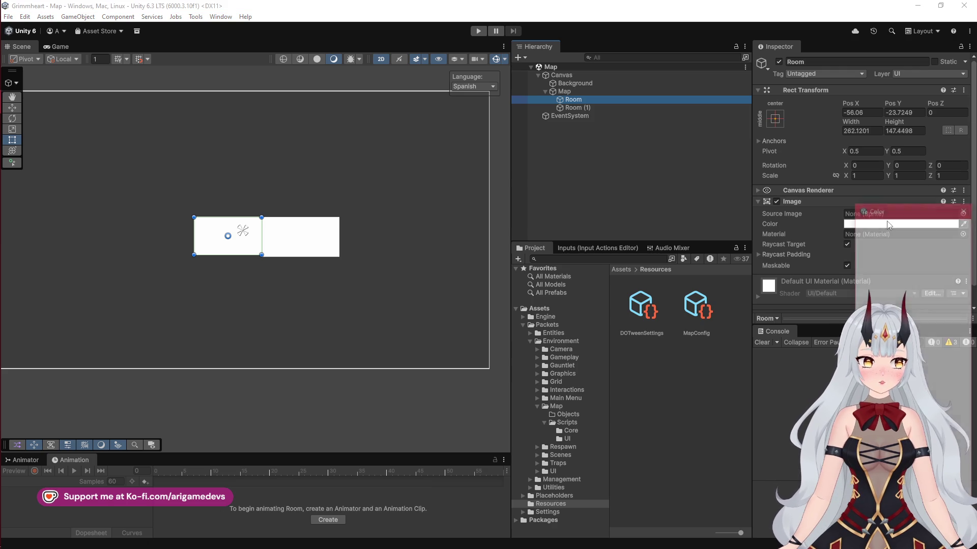
click(911, 278)
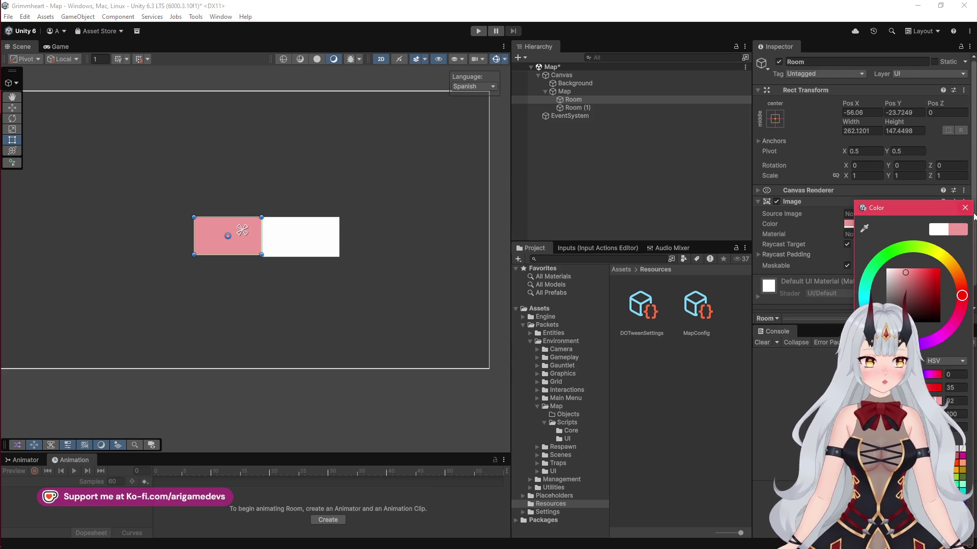
click(965, 207)
Set Room (1)'s image colour to light blue
click(575, 108)
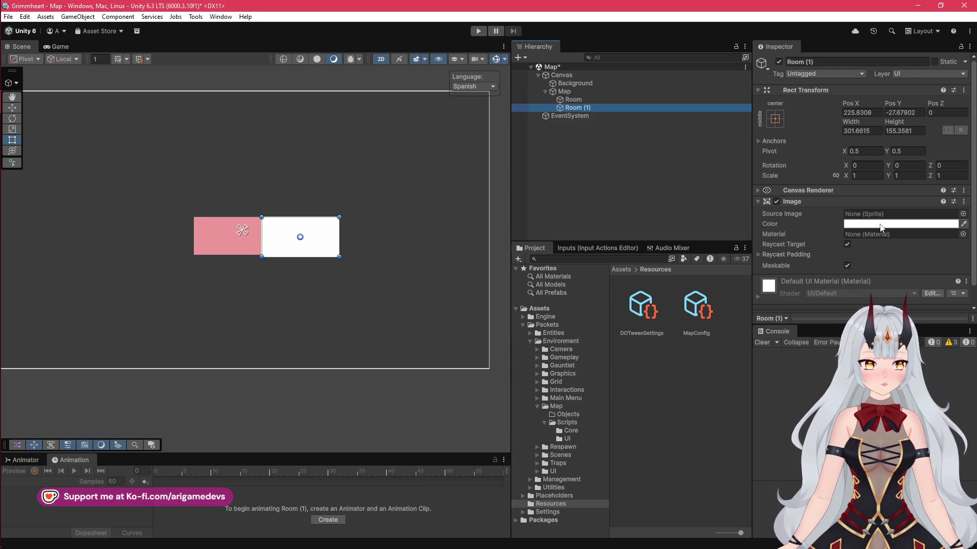
click(900, 224)
click(901, 285)
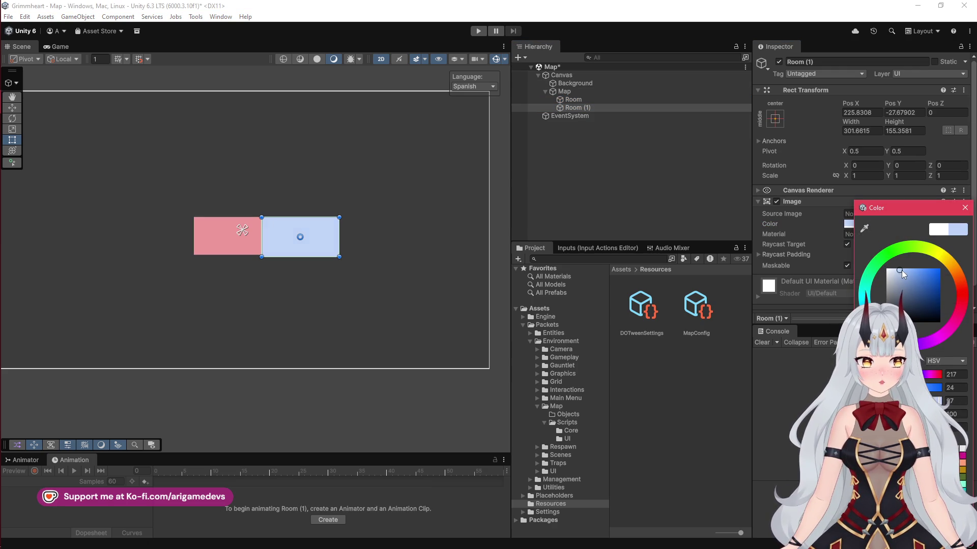
click(965, 208)
Shorten the blue room to the pink room's height, then inspect MapConfig again
scroll(280, 249, up, 4)
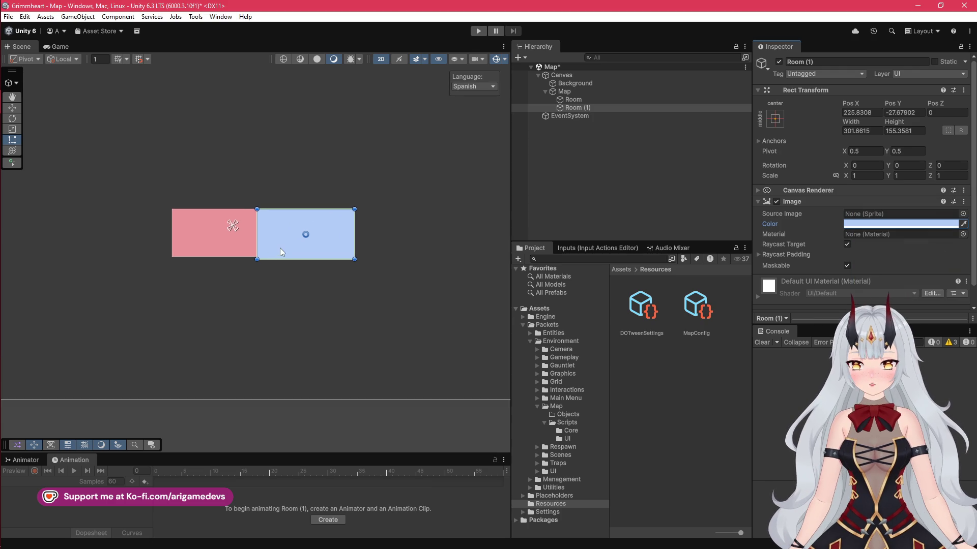
drag(280, 264, 290, 262)
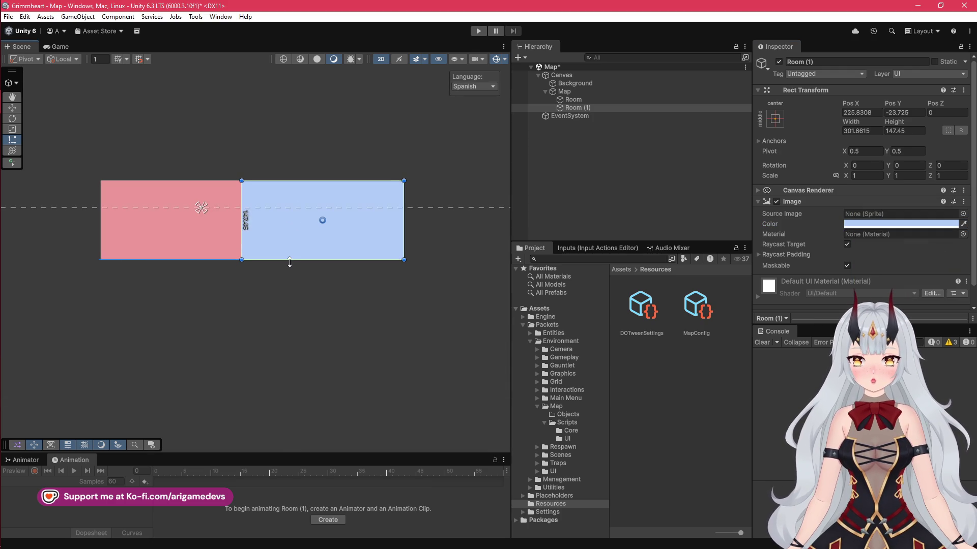
click(269, 298)
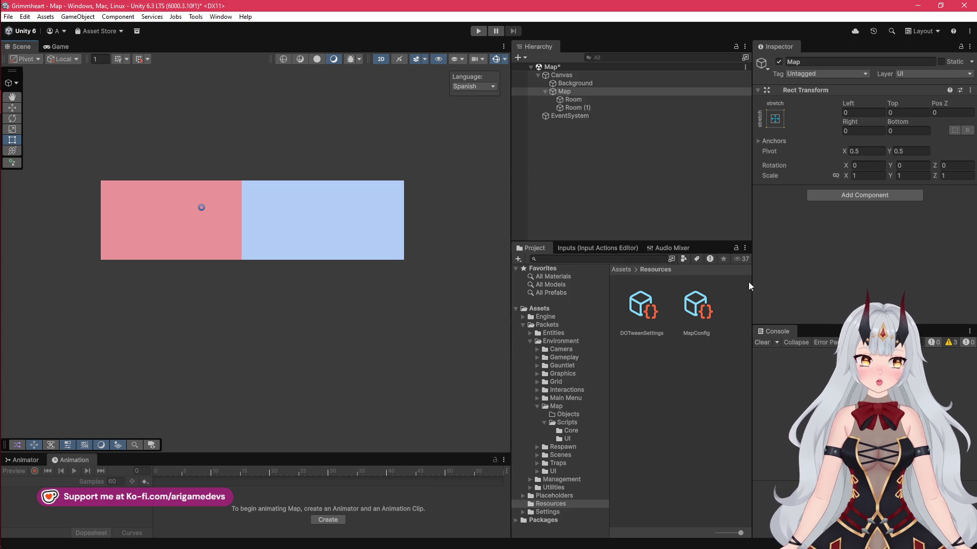
click(692, 311)
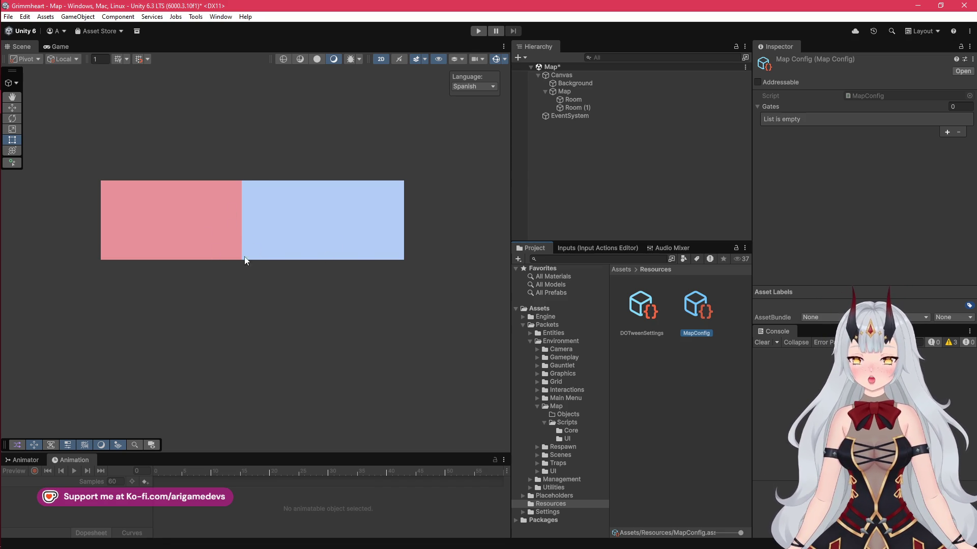
mouse_move(264, 229)
mouse_down()
mouse_move(268, 220)
mouse_move(146, 257)
mouse_up()
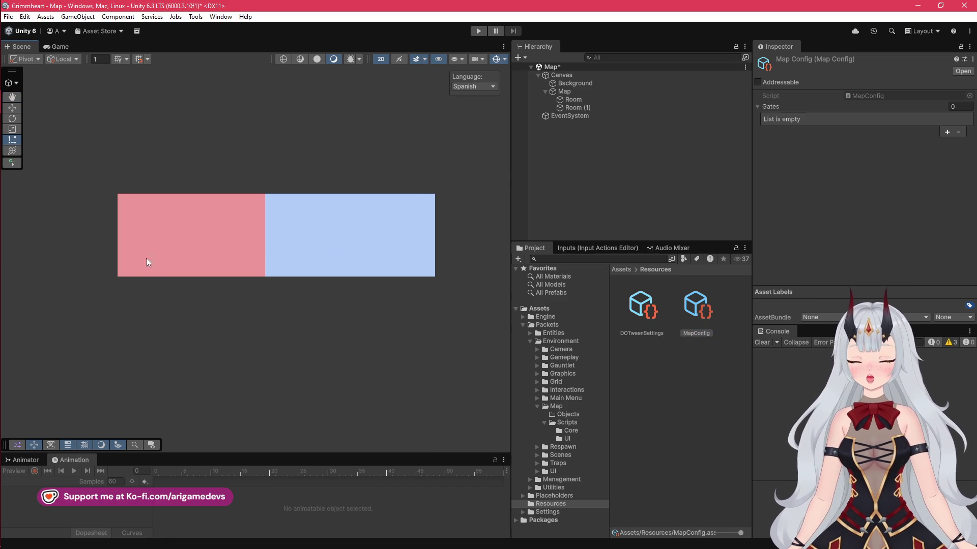
scroll(224, 254, down, 2)
scroll(222, 261, down, 5)
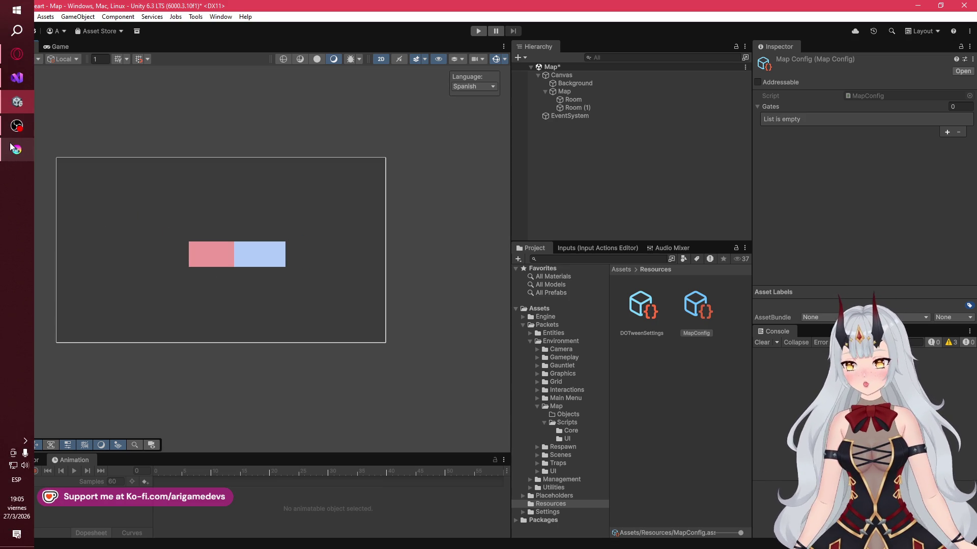
mouse_move(11, 147)
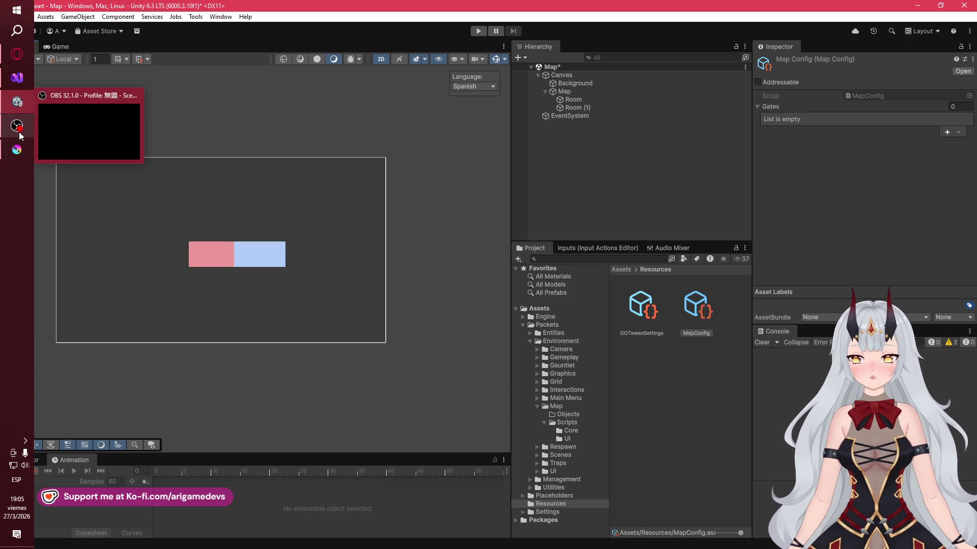
click(574, 92)
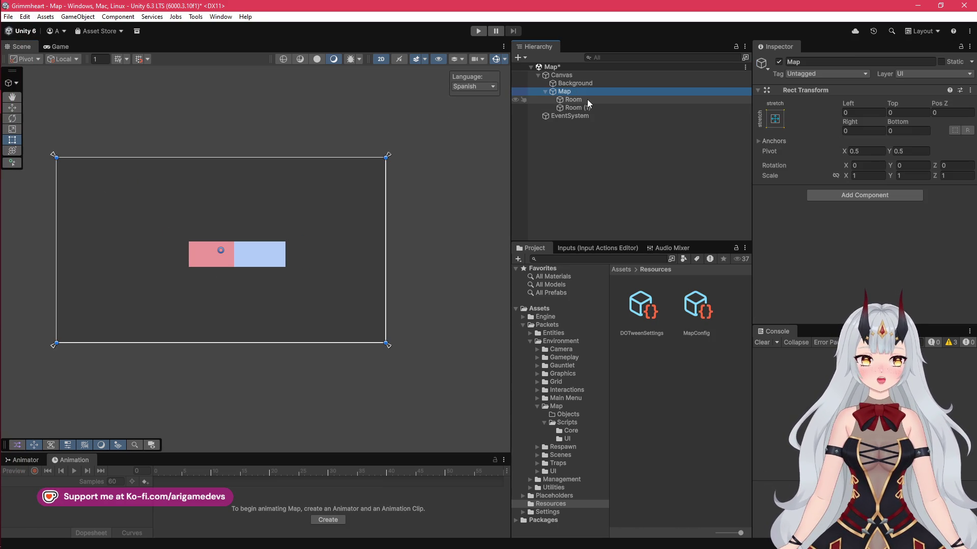
click(583, 84)
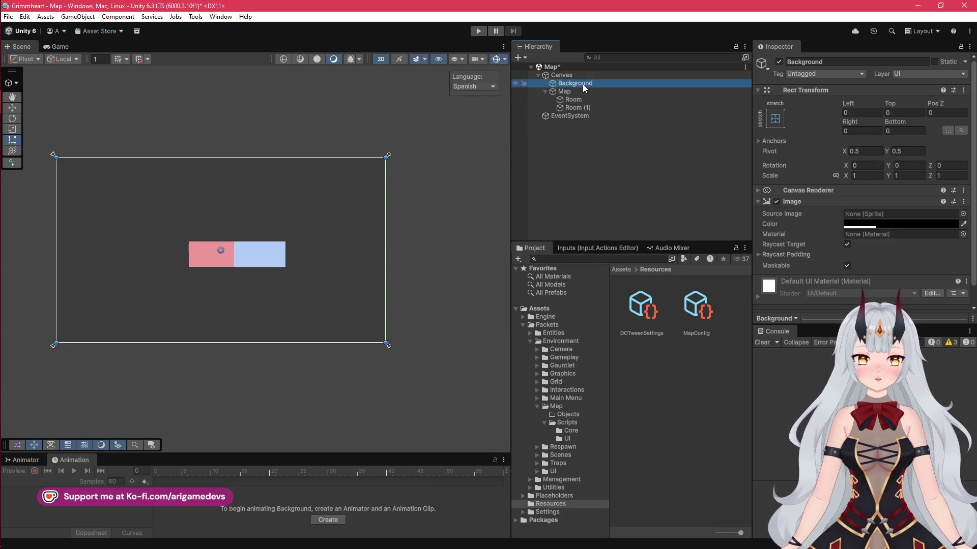
click(6, 130)
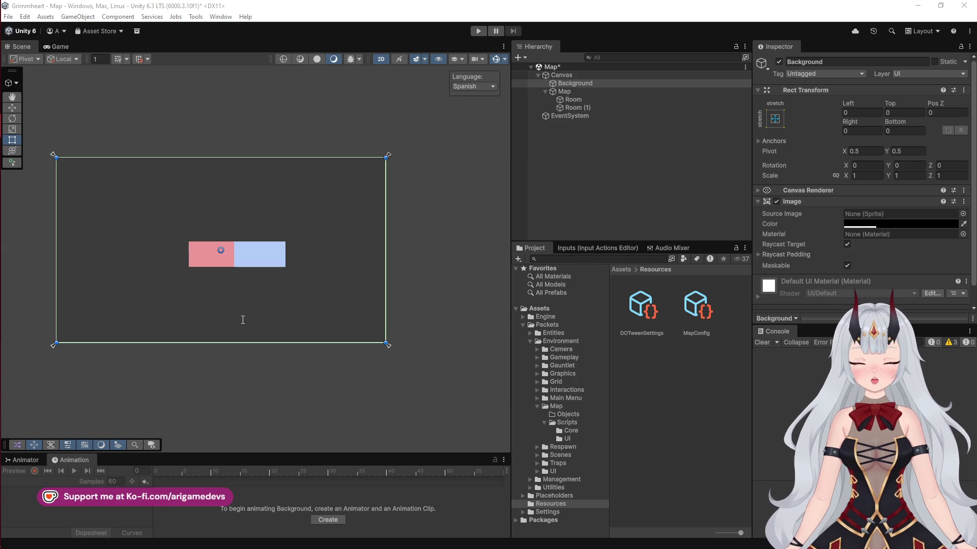
mouse_move(5, 161)
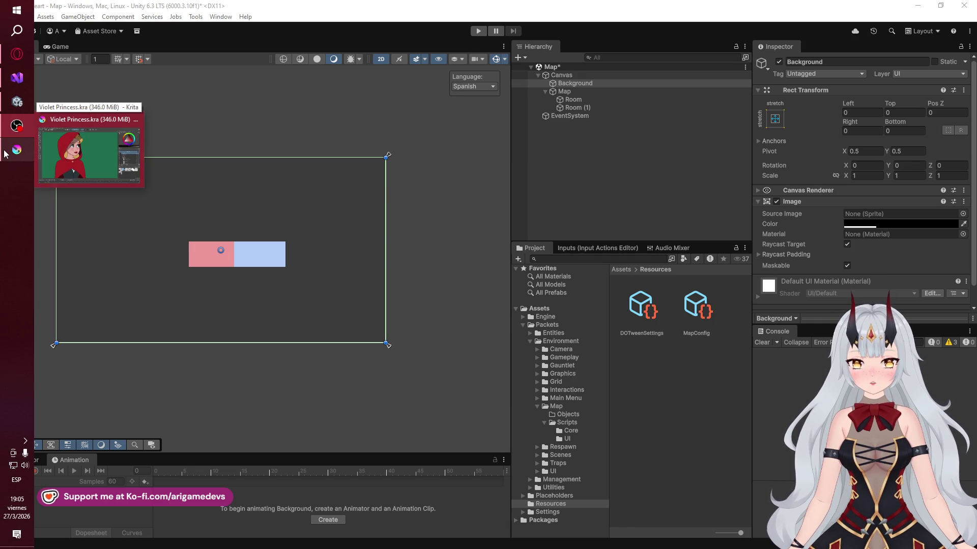
click(5, 154)
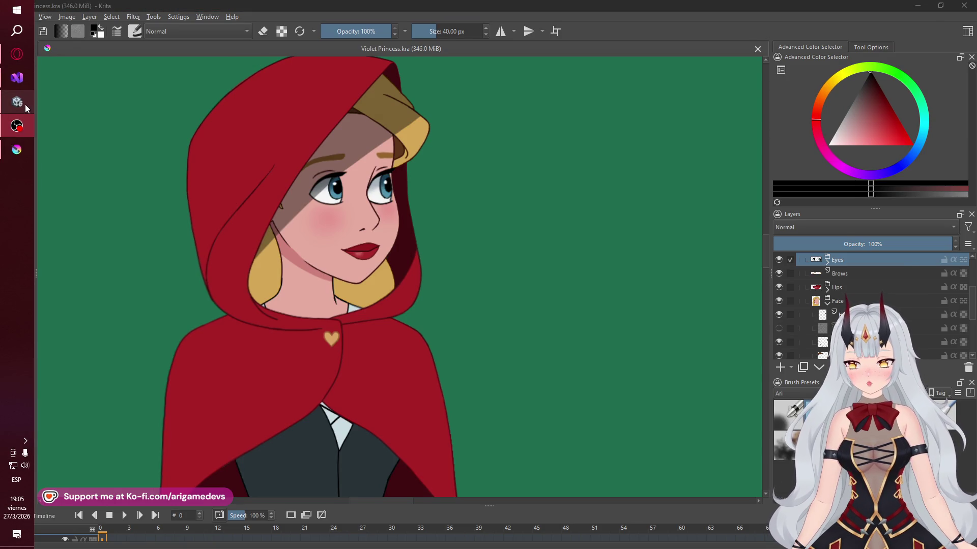
click(25, 104)
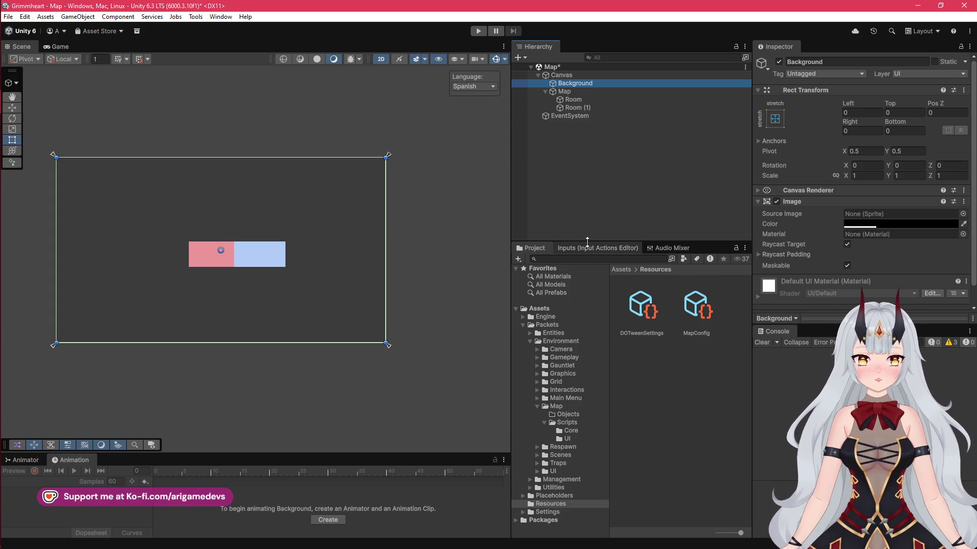
Enlarge the Project panel, collapse Map and Environment, and open Management > Localization > Scripts > Editor
drag(565, 243, 565, 161)
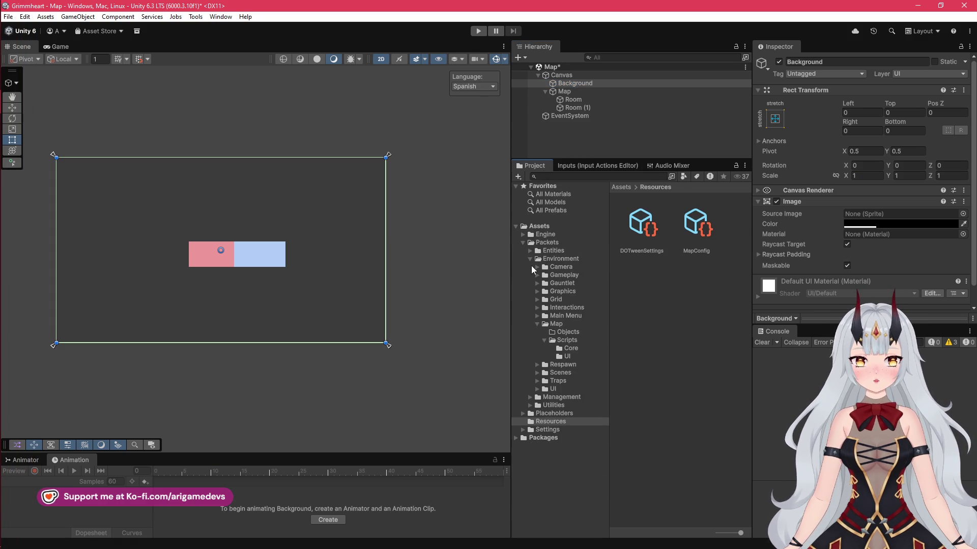
click(543, 339)
click(536, 325)
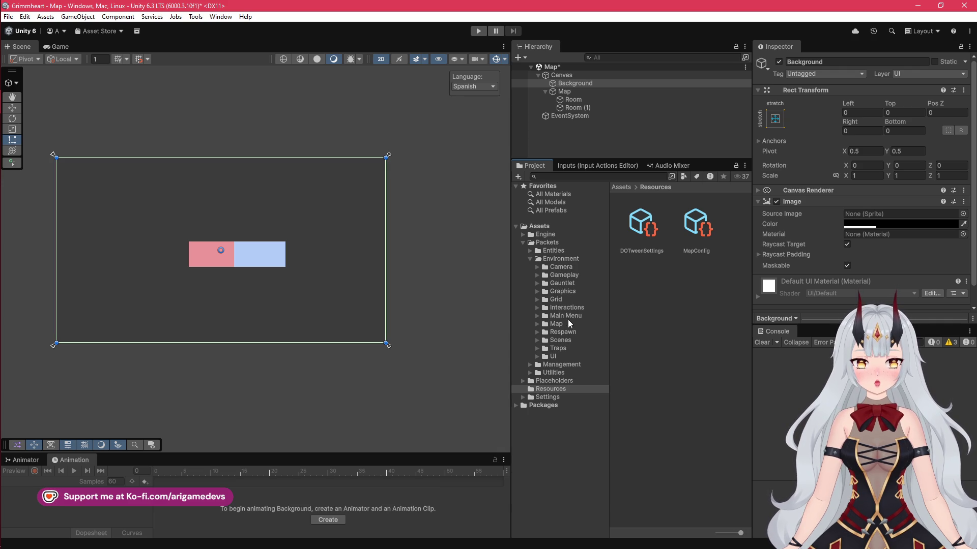
click(531, 259)
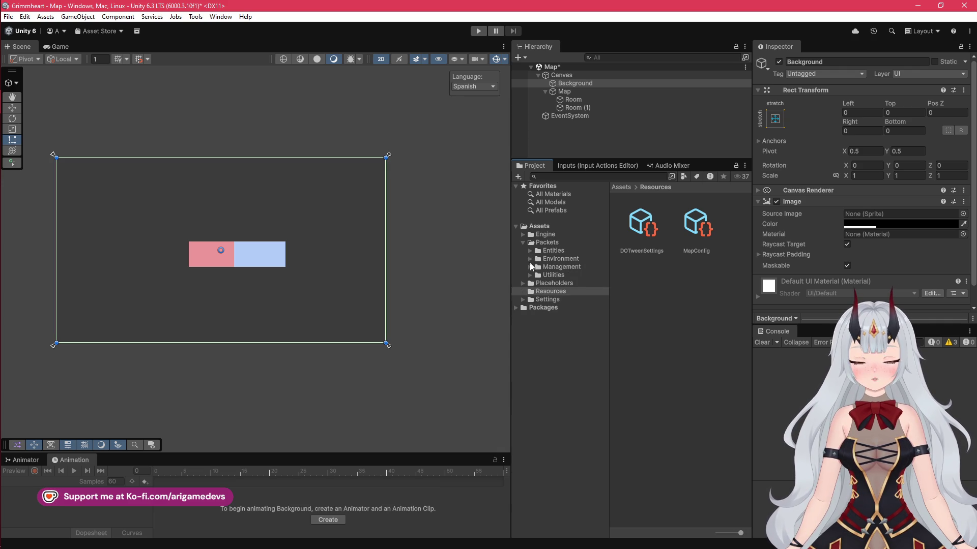
click(529, 267)
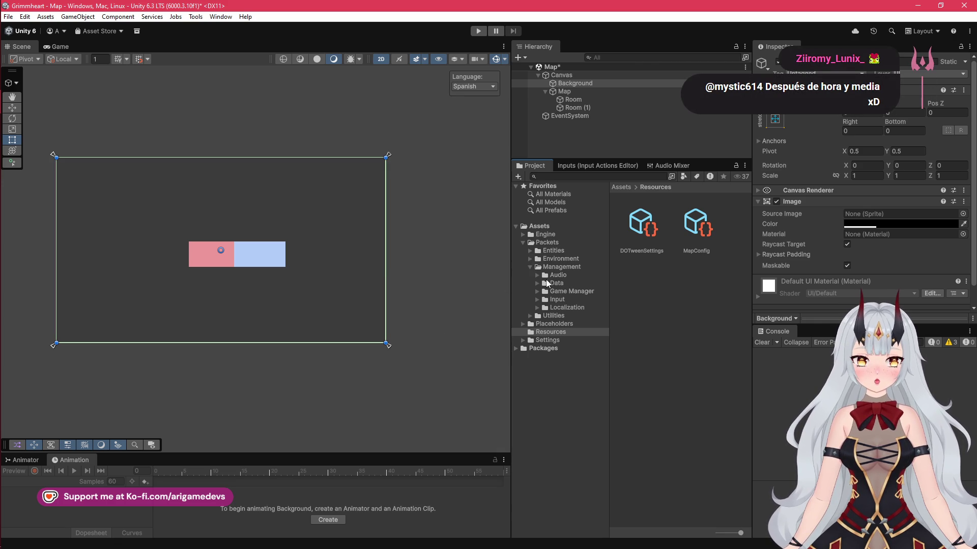
click(537, 308)
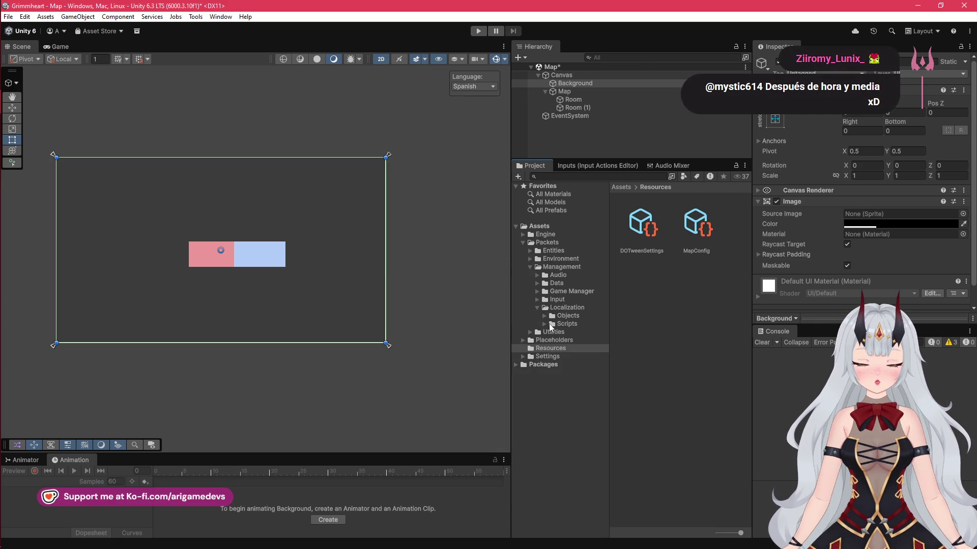
click(544, 324)
click(585, 339)
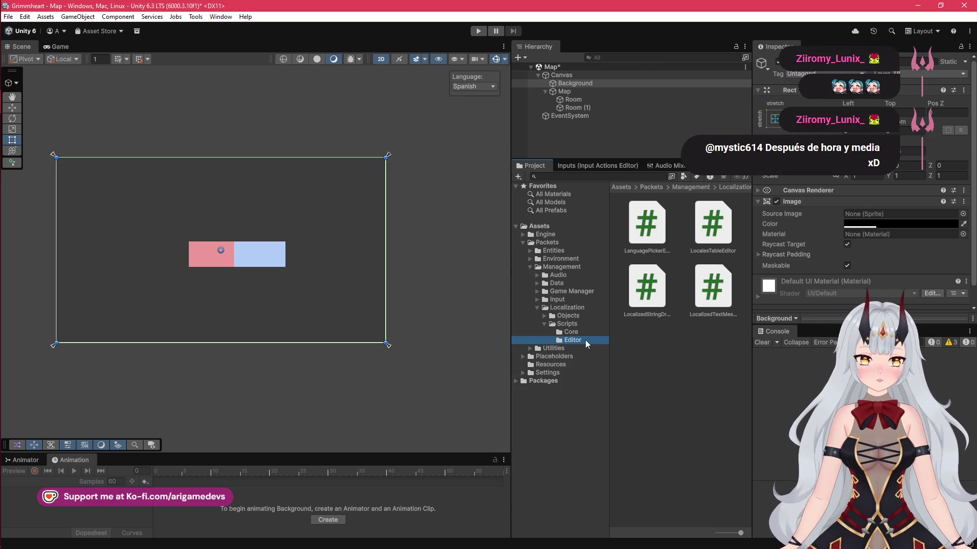
Read through the LanguagePickerEditor and LocalesTableEditor scripts' code in the Inspector preview
click(661, 224)
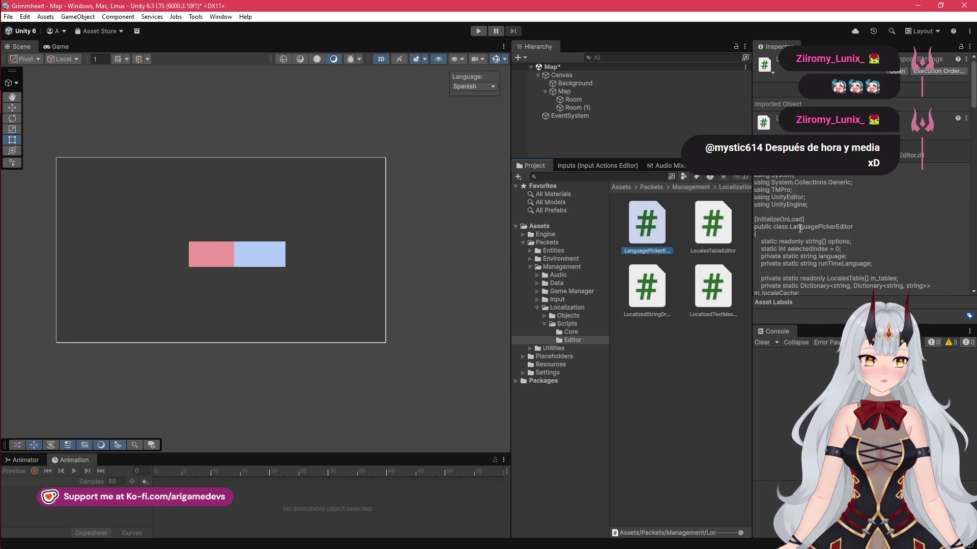
scroll(860, 173, down, 5)
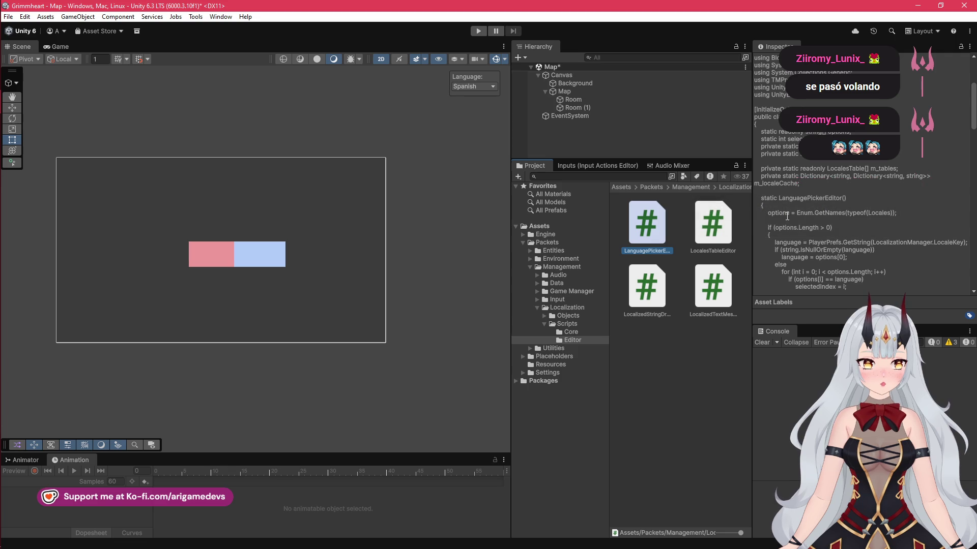
scroll(787, 216, down, 5)
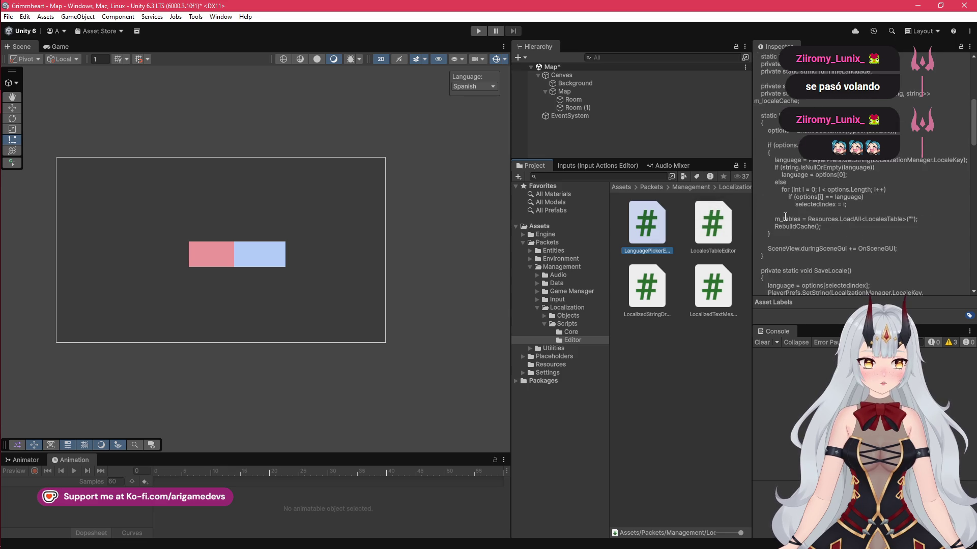
scroll(782, 217, down, 3)
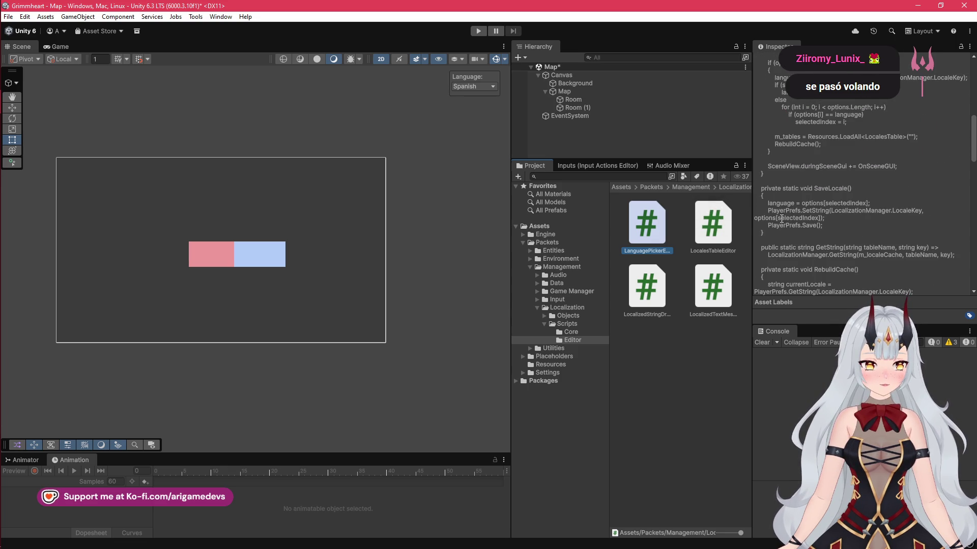
click(705, 224)
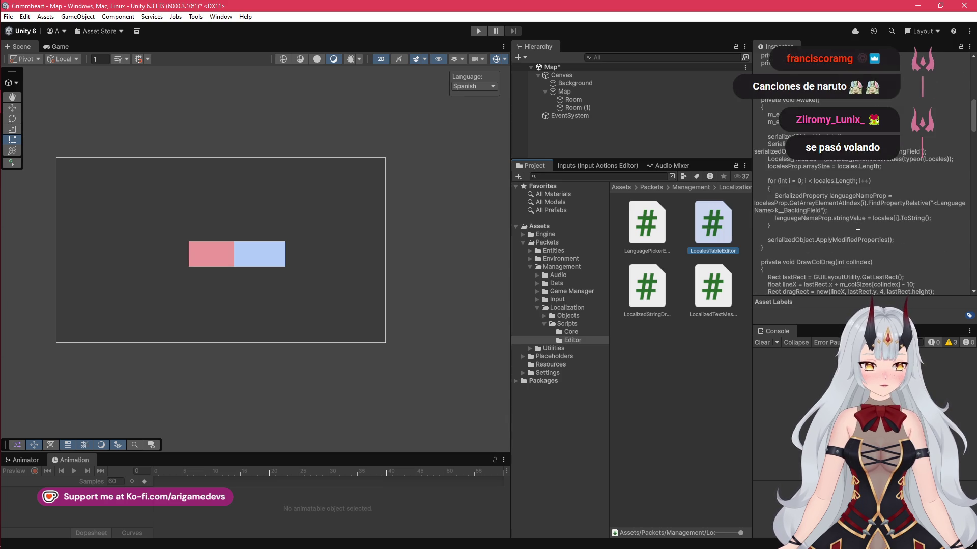
scroll(858, 226, down, 5)
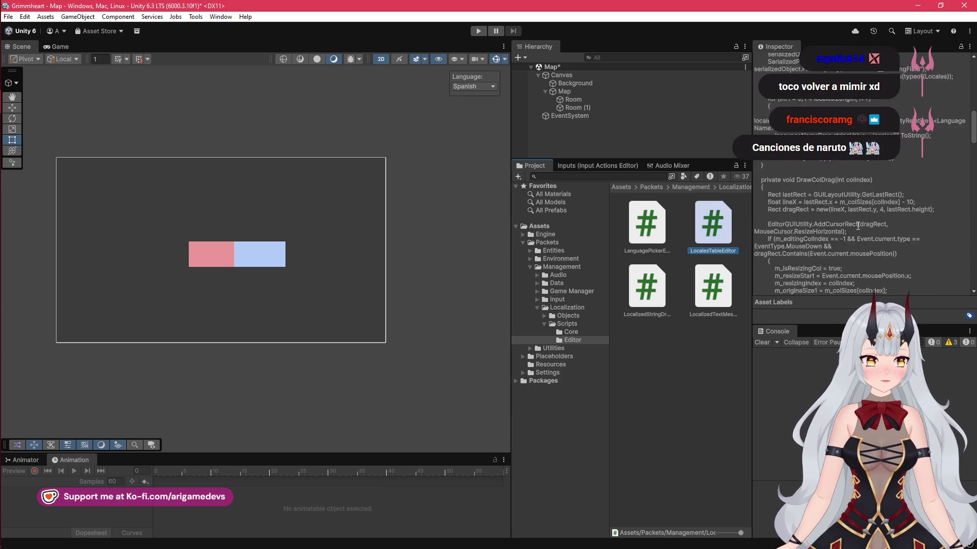
scroll(858, 226, down, 2)
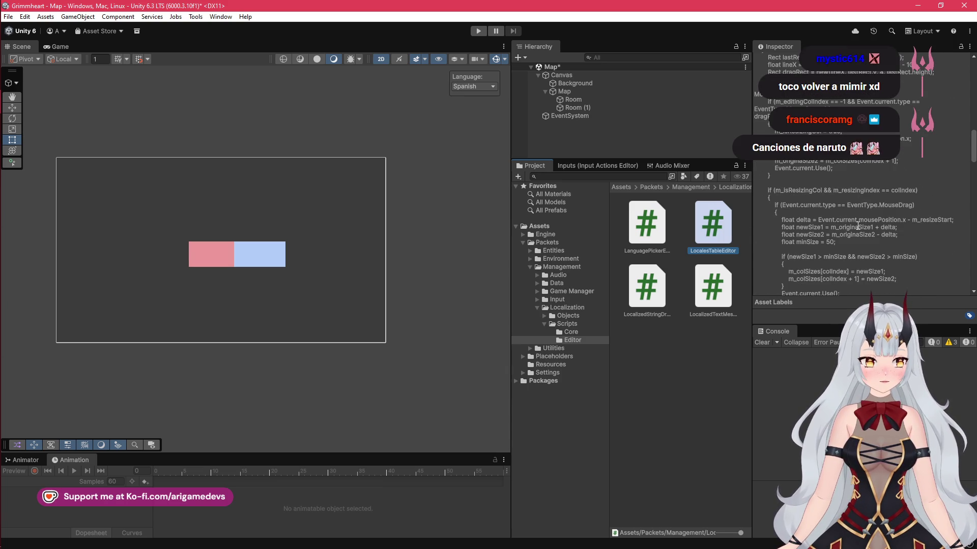
scroll(858, 226, down, 5)
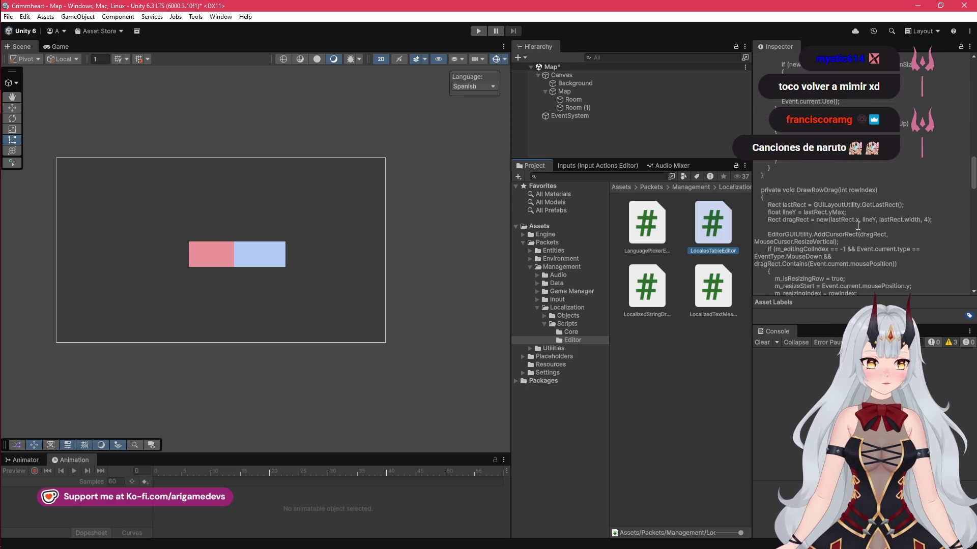
scroll(858, 226, down, 5)
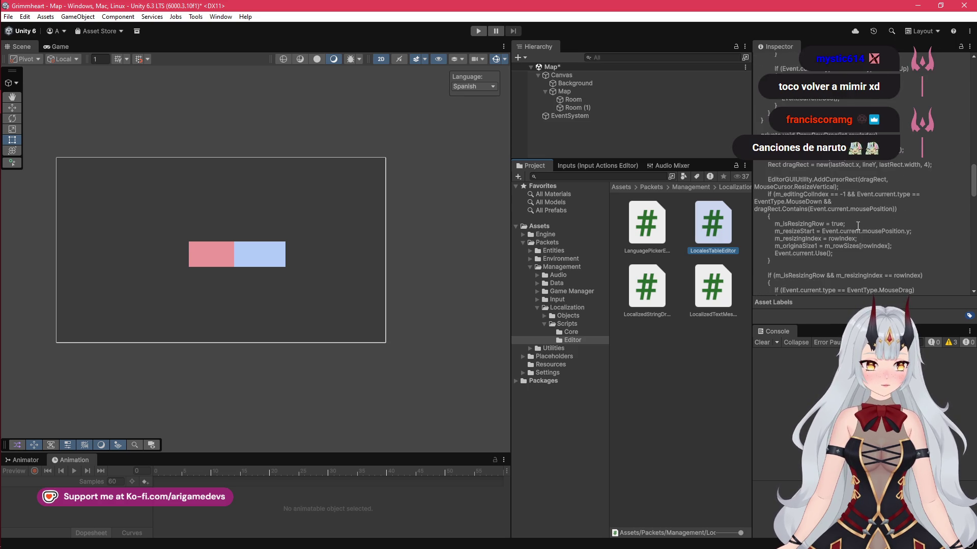
Preview the LocalizedStringDrawer script, then open LanguagePickerEditor in the code editor
click(728, 293)
click(658, 294)
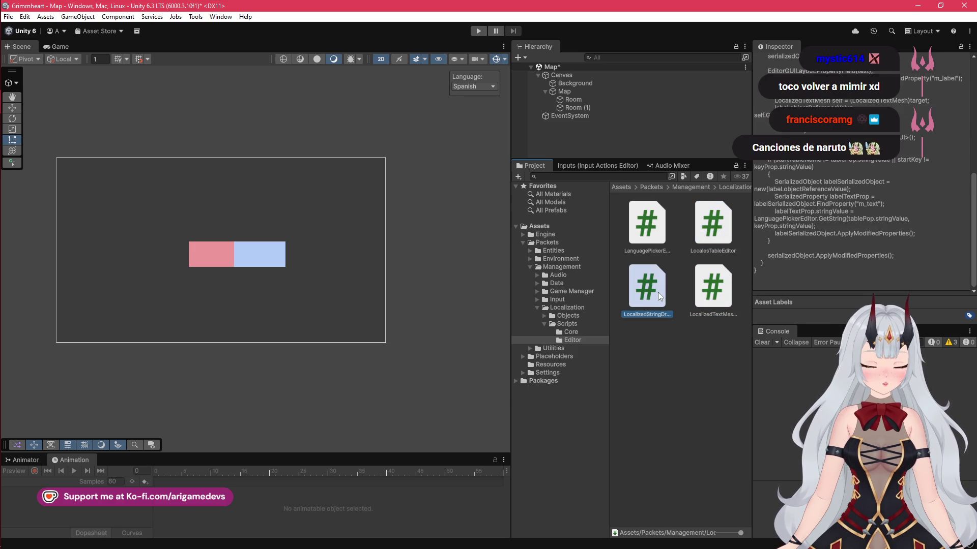
scroll(849, 252, up, 10)
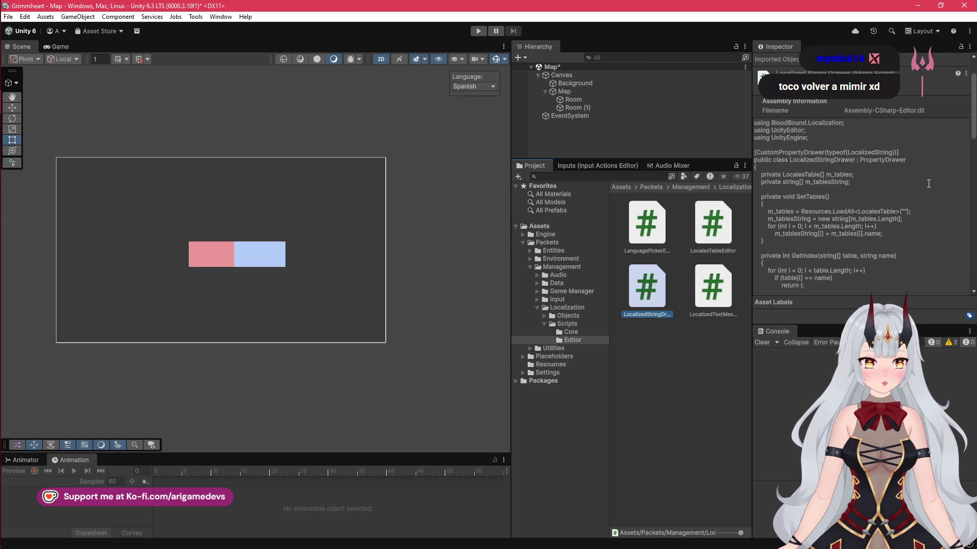
click(645, 228)
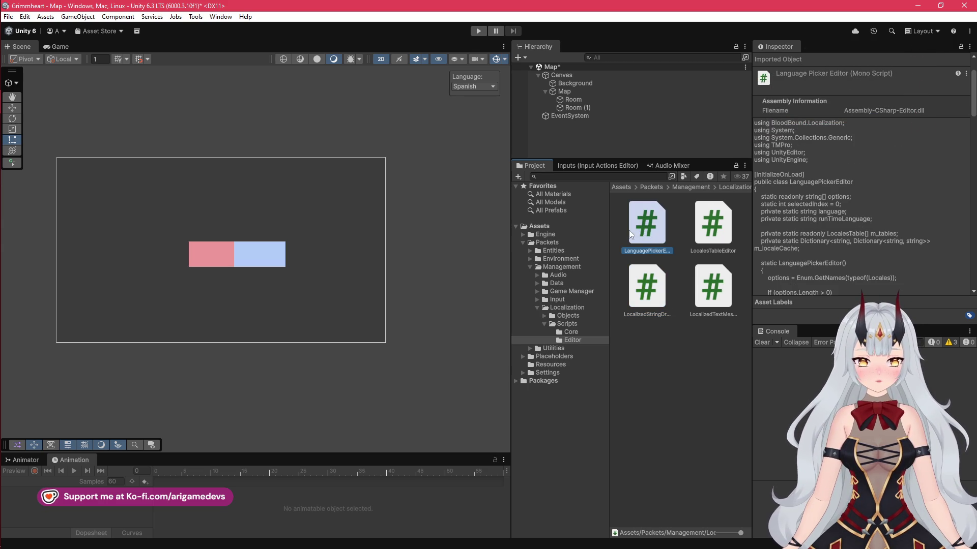
double_click(654, 224)
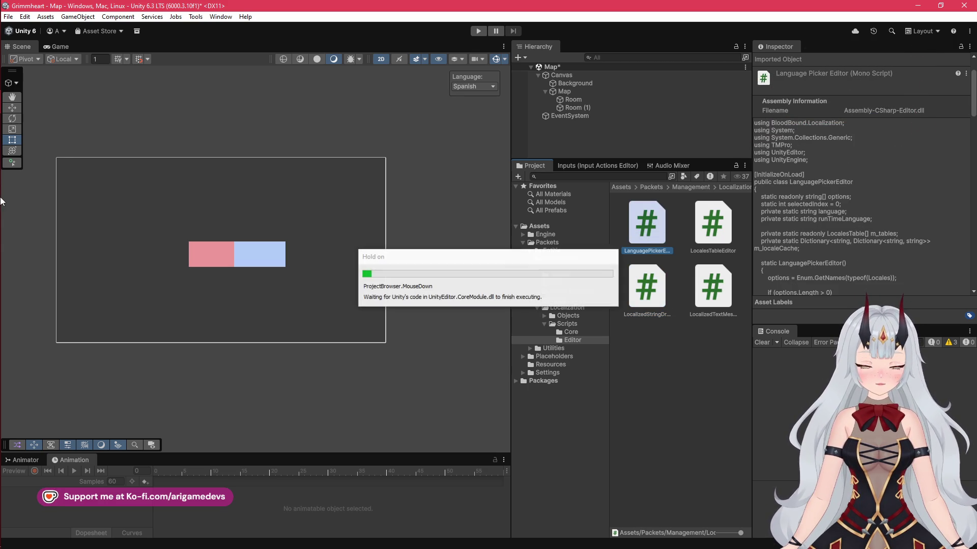
Bring the newly opened LanguagePickerEditor.cs up in Visual Studio
mouse_move(11, 90)
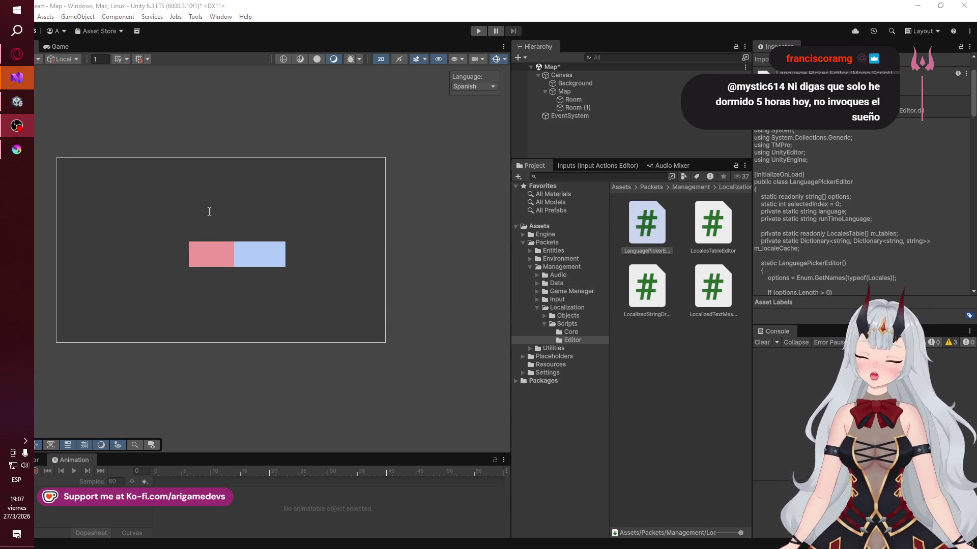
click(17, 78)
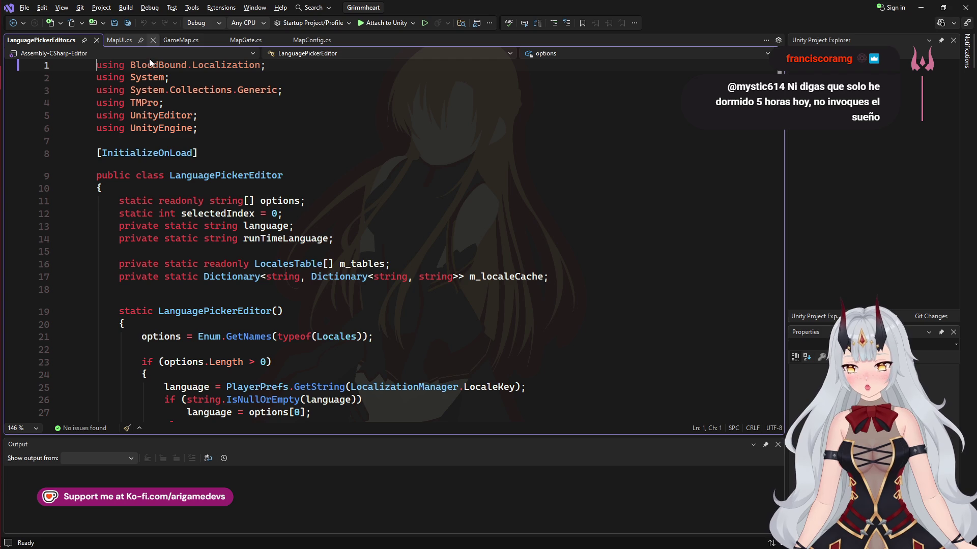
Close the MapUI.cs and GameMap.cs tabs and review the LanguagePickerEditor class header
click(152, 39)
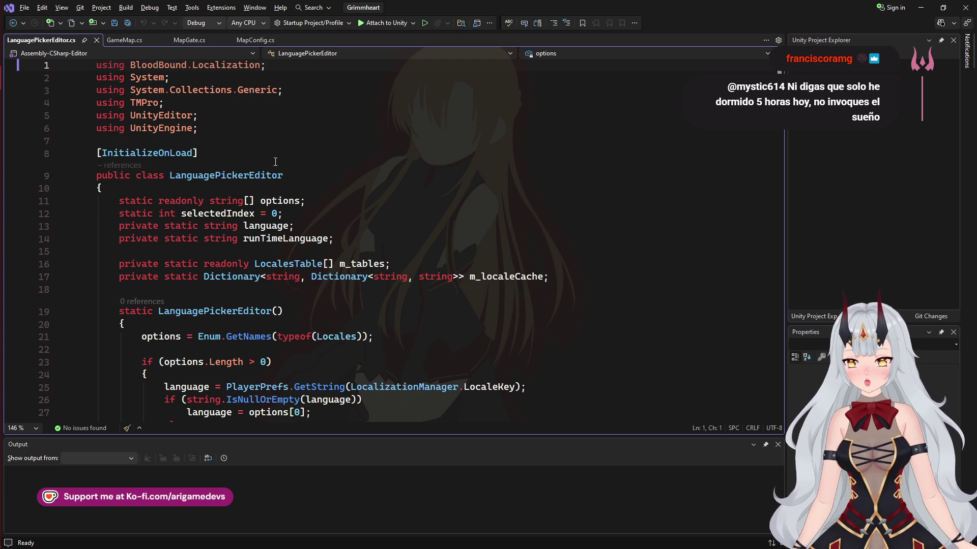
click(164, 44)
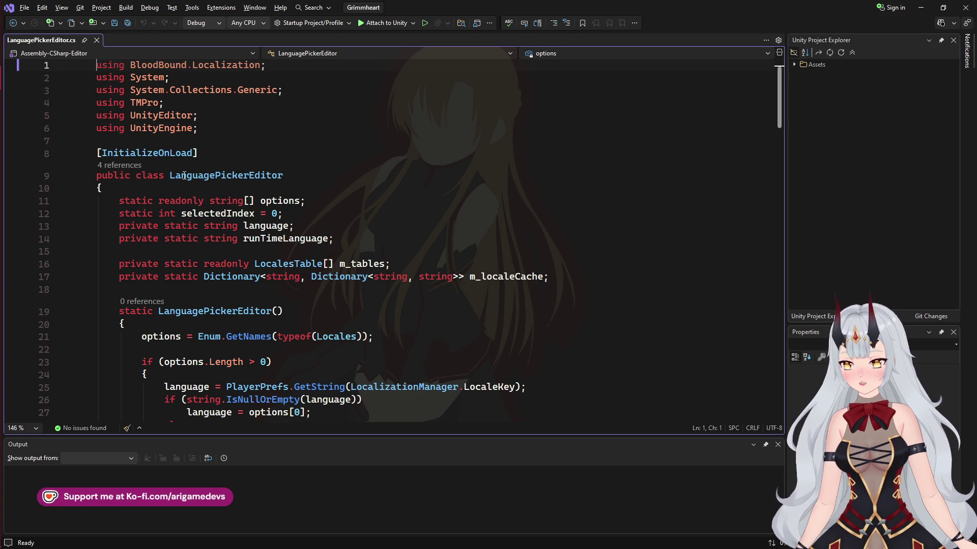
double_click(182, 115)
scroll(312, 222, down, 2)
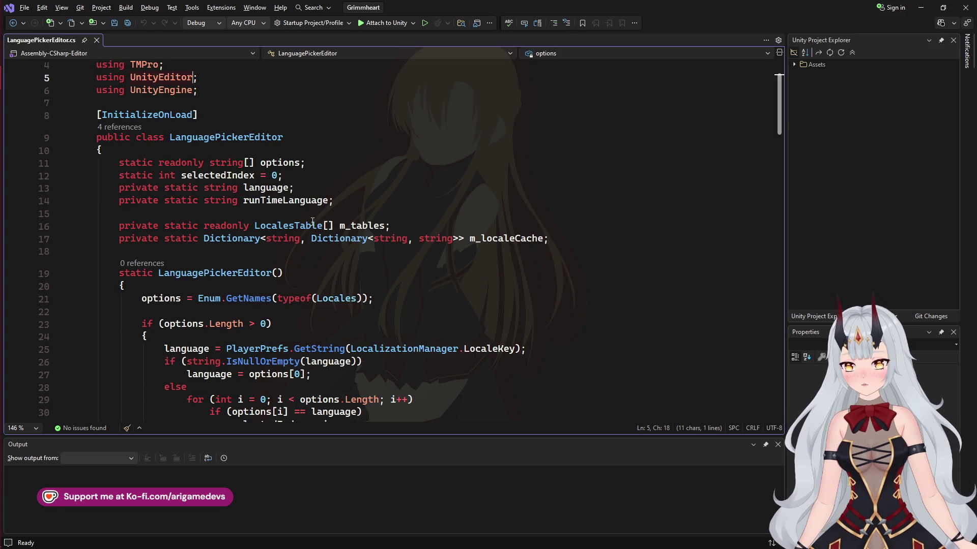
scroll(312, 222, down, 6)
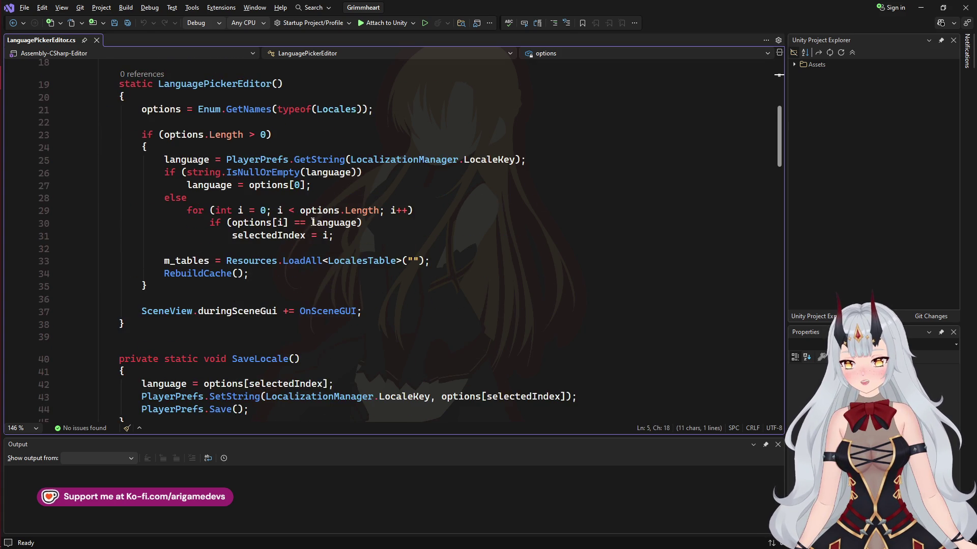
scroll(312, 222, up, 3)
scroll(312, 222, up, 5)
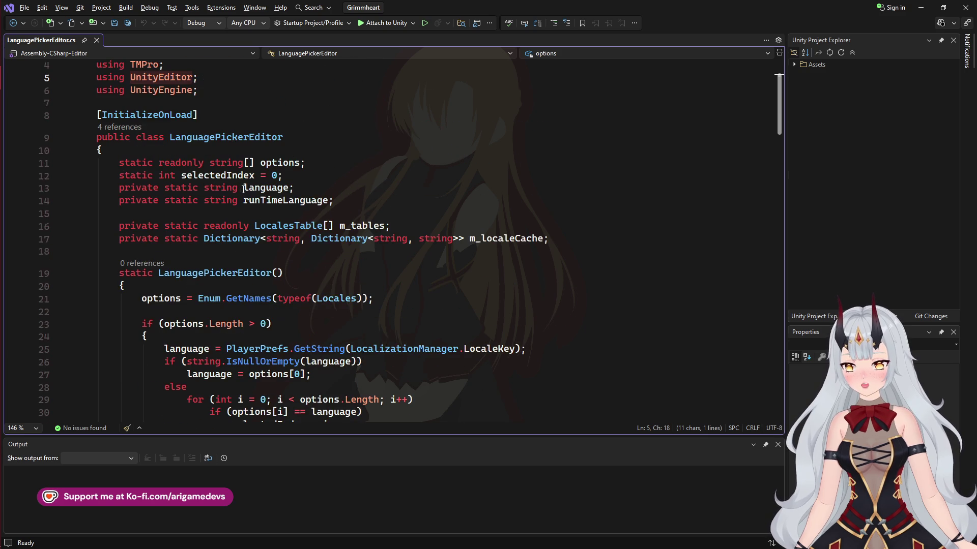
double_click(241, 137)
scroll(306, 282, down, 2)
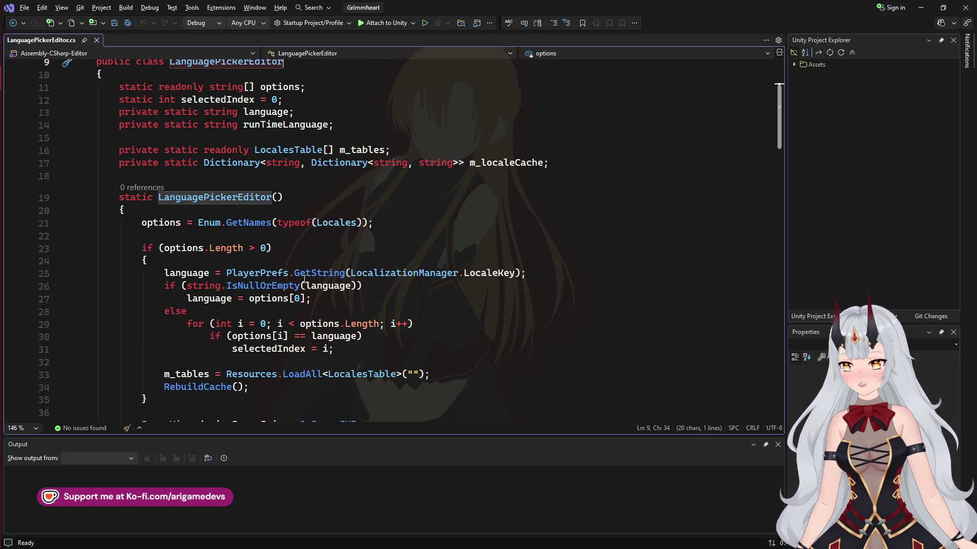
scroll(304, 279, down, 3)
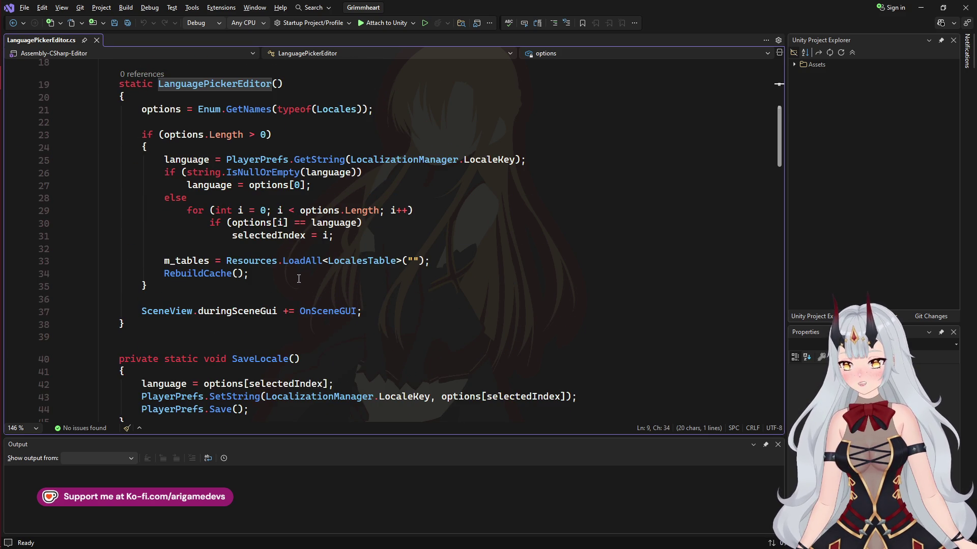
Examine line 37's SceneView.duringSceneGui += OnSceneGUI subscription
click(385, 314)
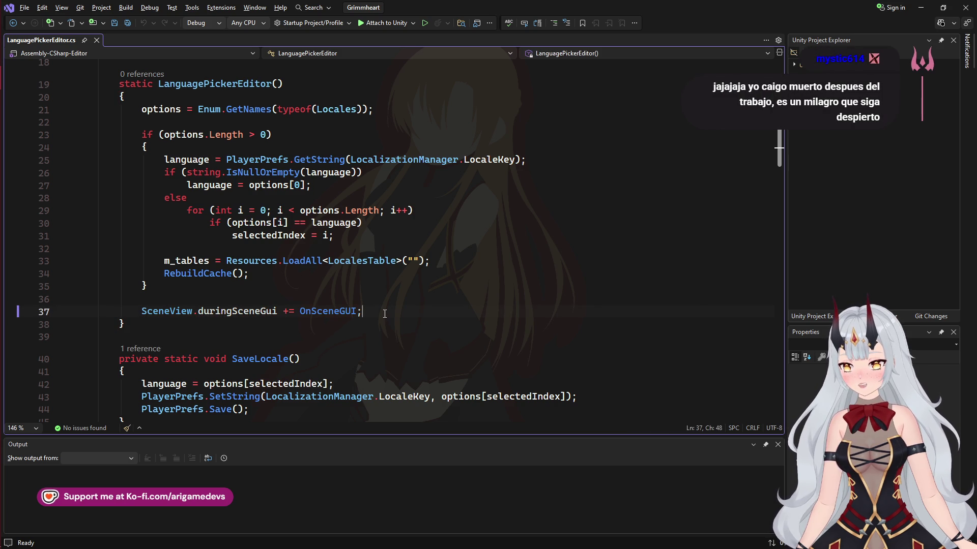
shift+click(141, 311)
scroll(206, 307, down, 2)
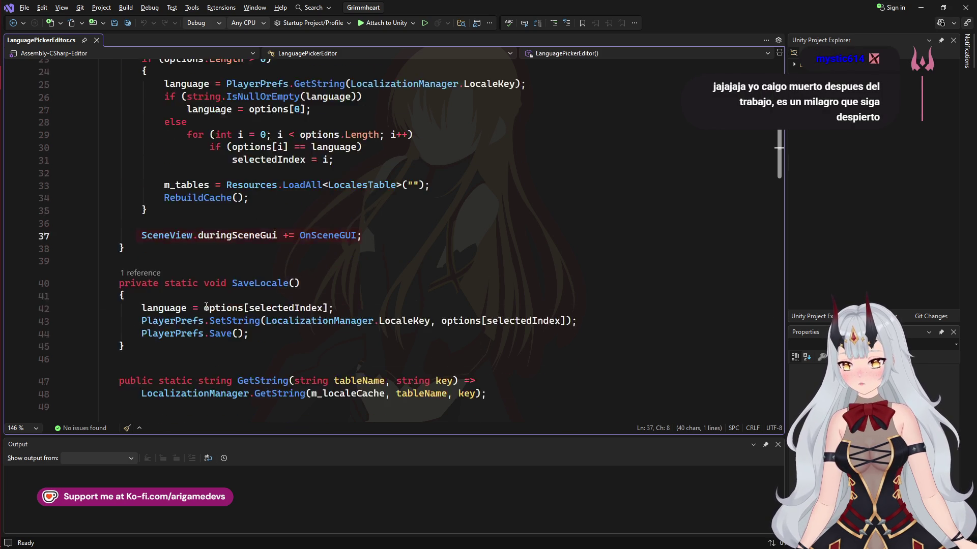
scroll(206, 307, down, 3)
scroll(205, 306, up, 2)
double_click(327, 201)
scroll(323, 204, down, 12)
scroll(310, 266, up, 13)
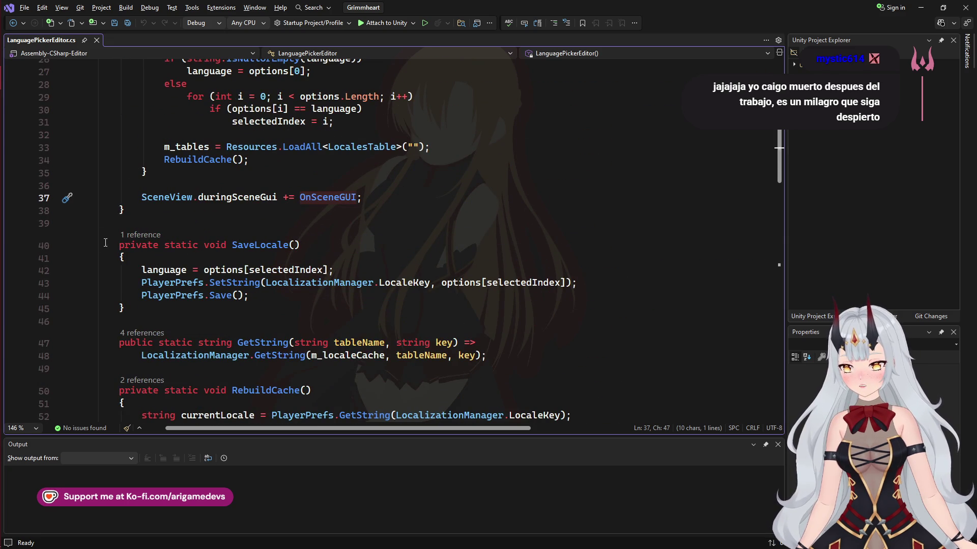
Collapse the SaveLocale, GetString, RebuildCache and SetTextMeshesLocale methods
click(85, 245)
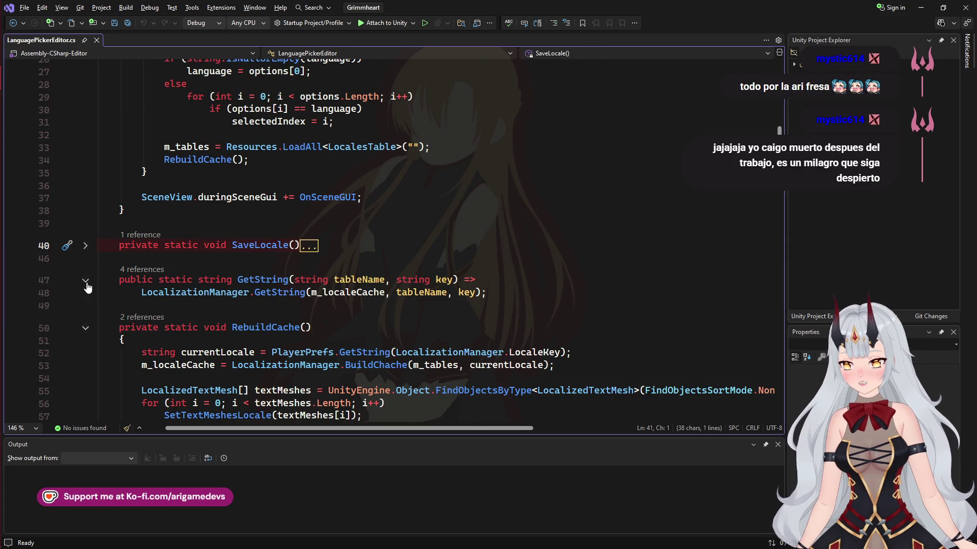
click(86, 280)
click(85, 314)
scroll(122, 288, down, 6)
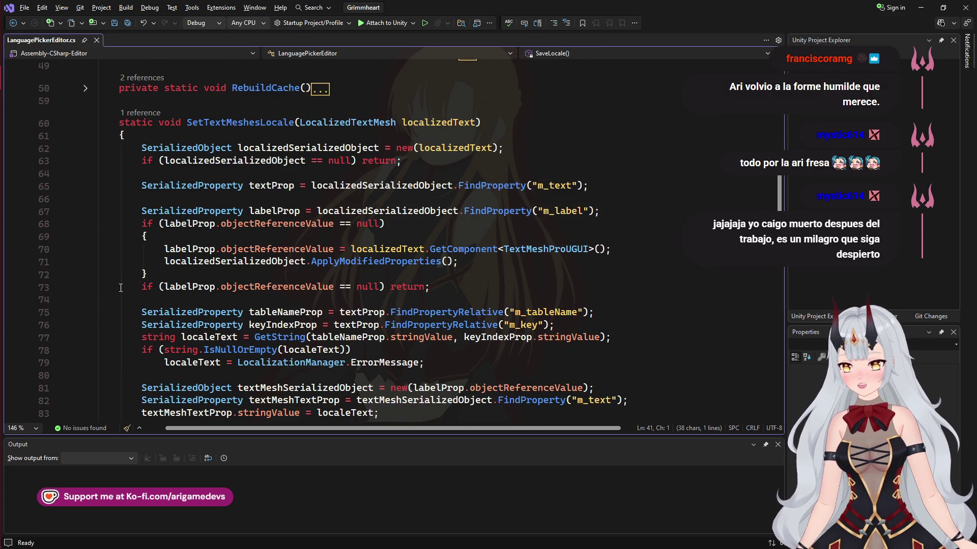
click(85, 123)
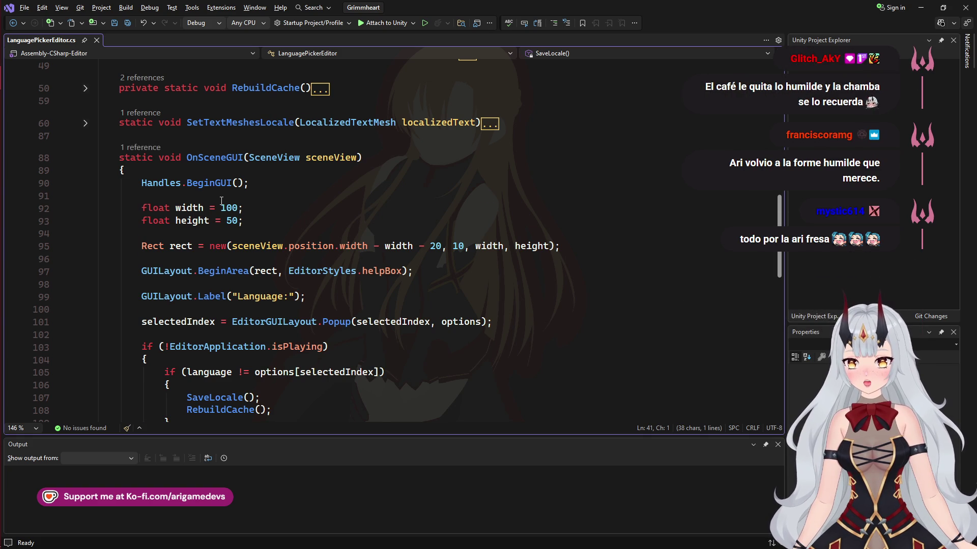
scroll(222, 200, down, 3)
scroll(202, 214, down, 1)
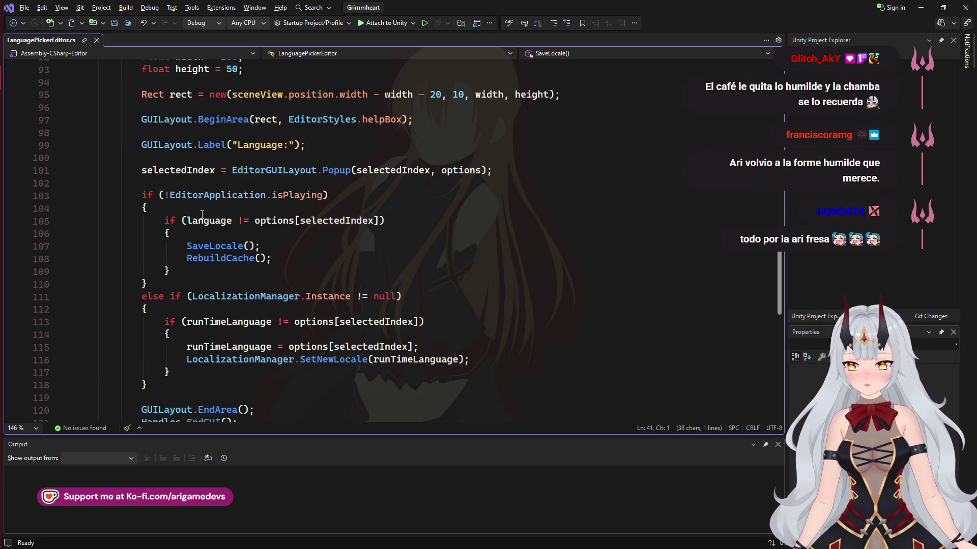
scroll(193, 214, down, 1)
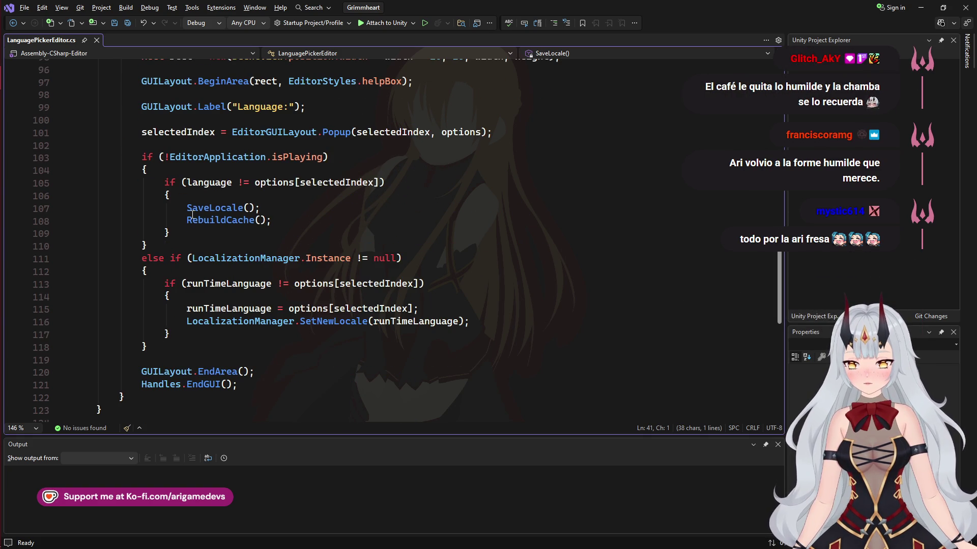
scroll(192, 234, up, 20)
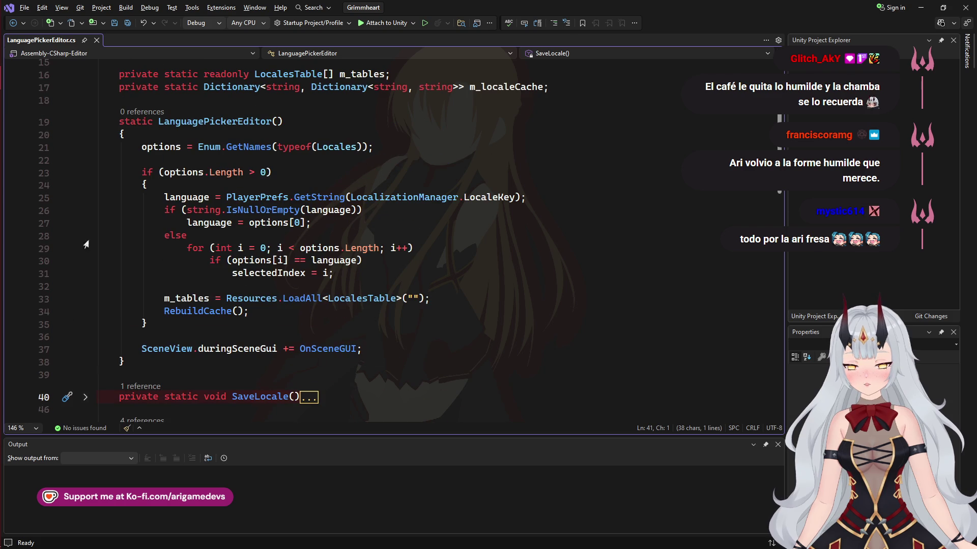
click(142, 349)
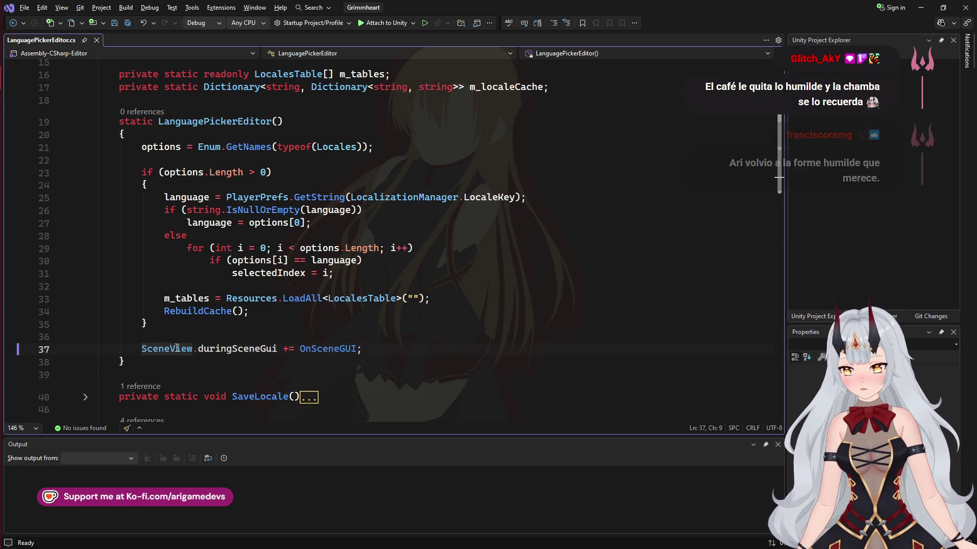
Comment out the SceneView.duringSceneGui += OnSceneGUI line with // and save LanguagePickerEditor.cs
text(//)
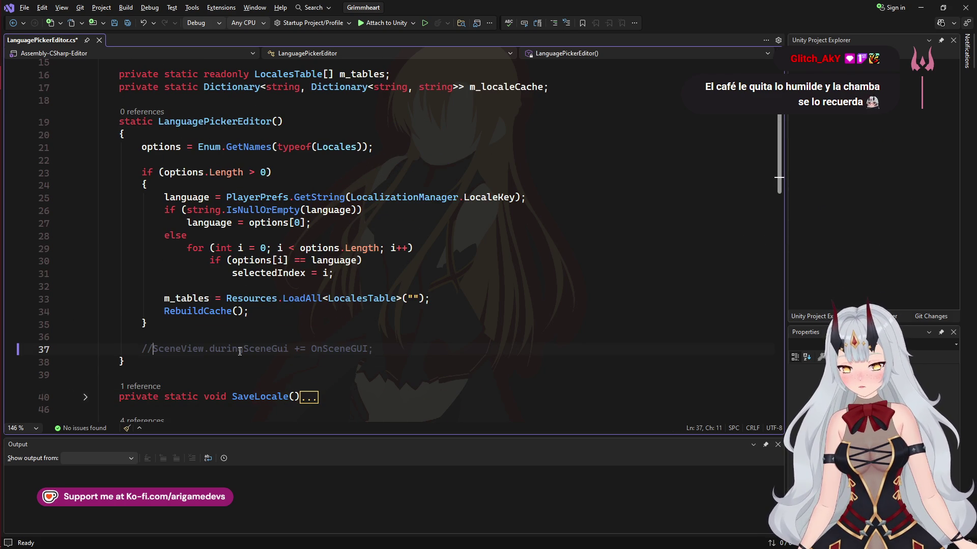
mouse_move(7, 118)
key(ctrl+s)
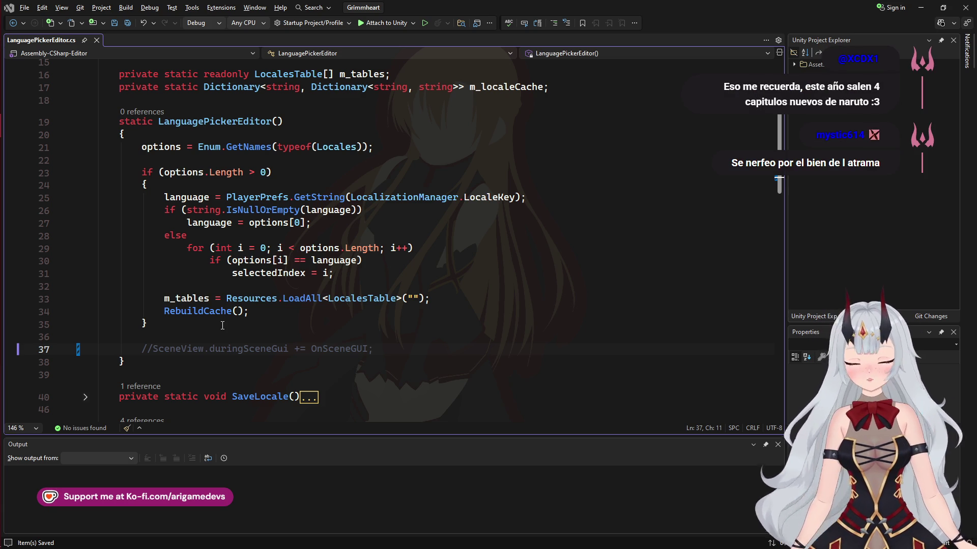
mouse_move(1, 226)
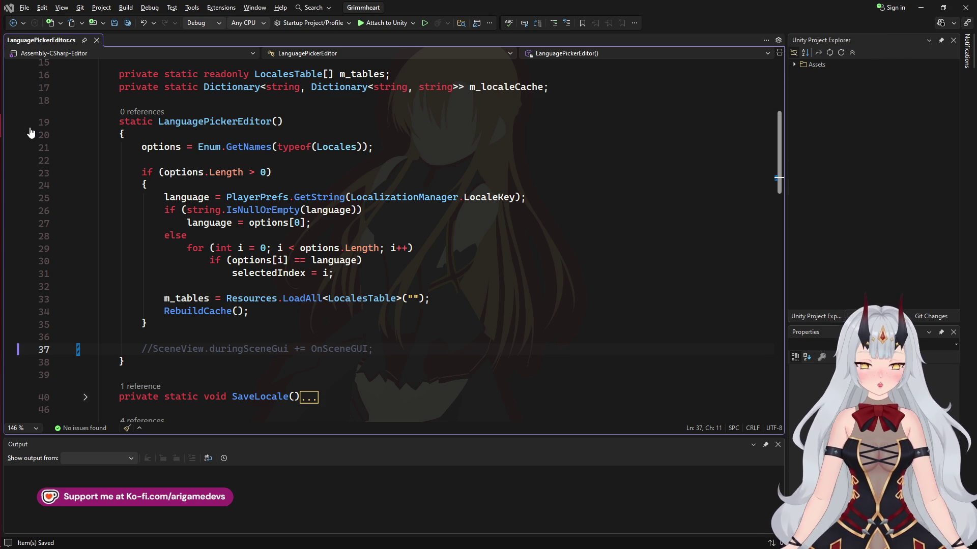
Bring Unity back to the front and wait until Compiling Scripts finishes
click(17, 102)
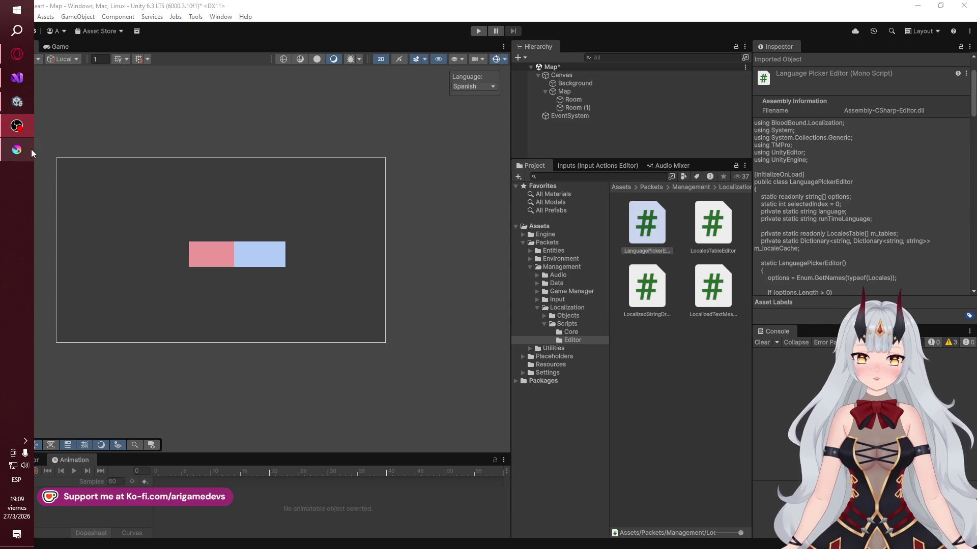
mouse_move(26, 151)
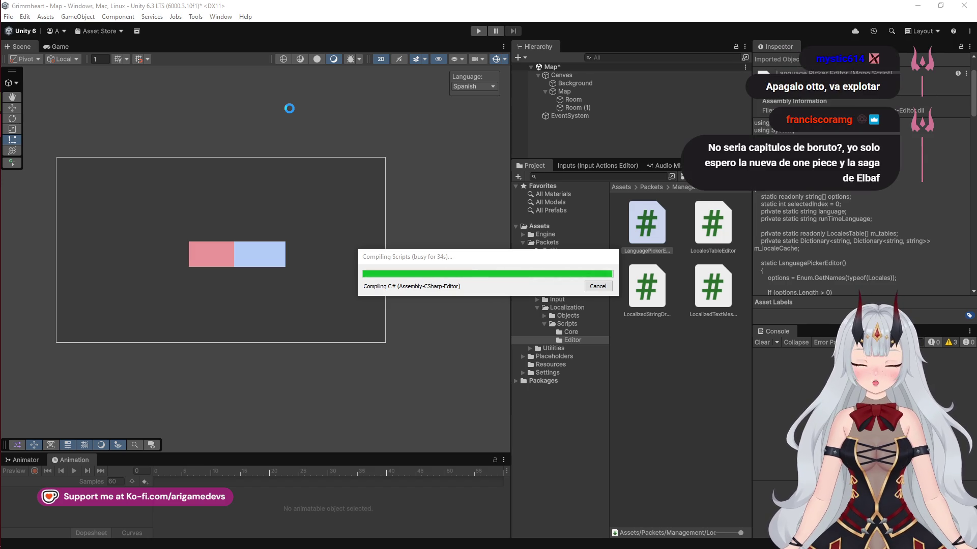
mouse_move(5, 127)
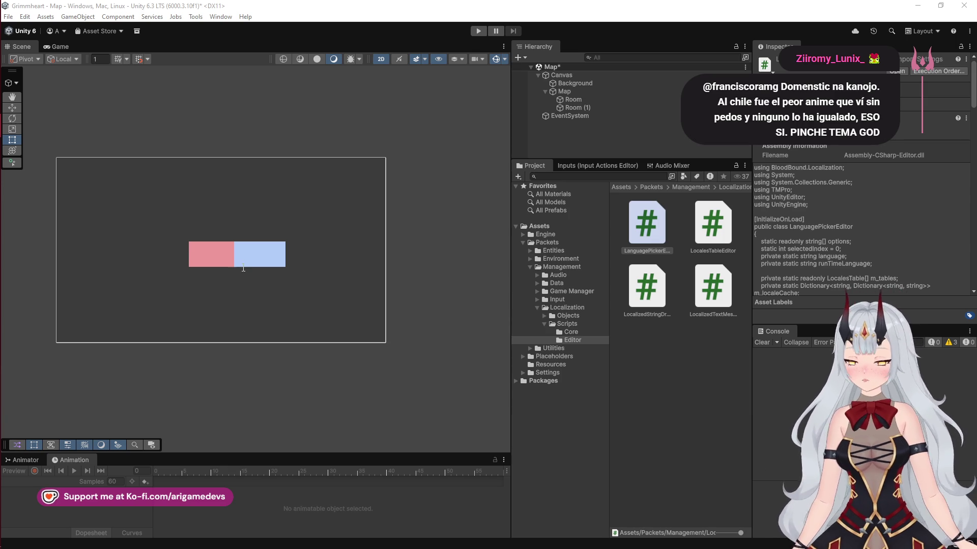
mouse_move(8, 124)
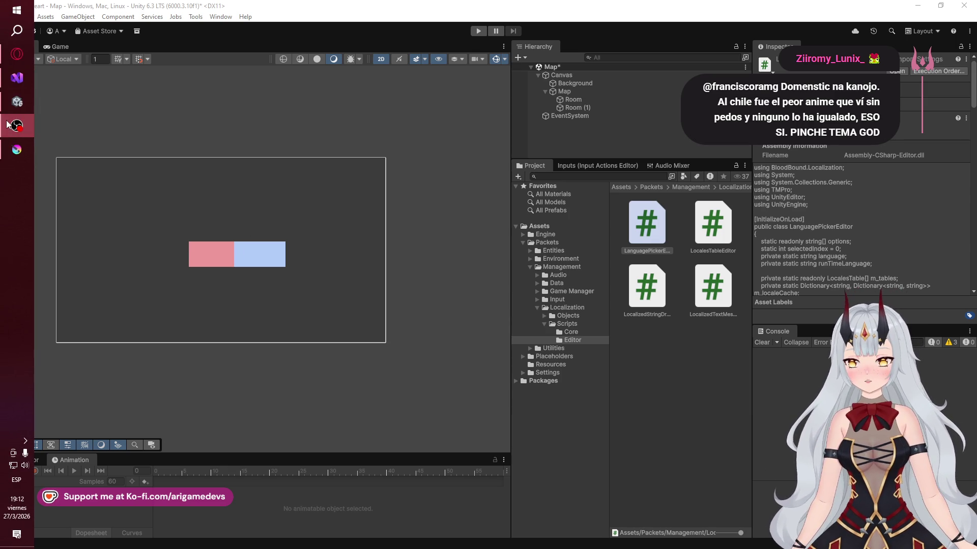
click(467, 126)
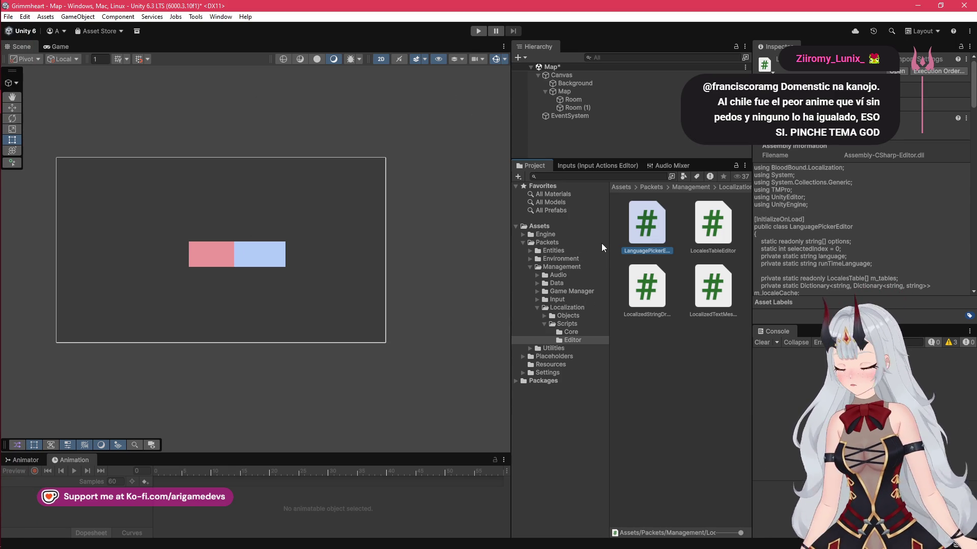
key(ctrl+s)
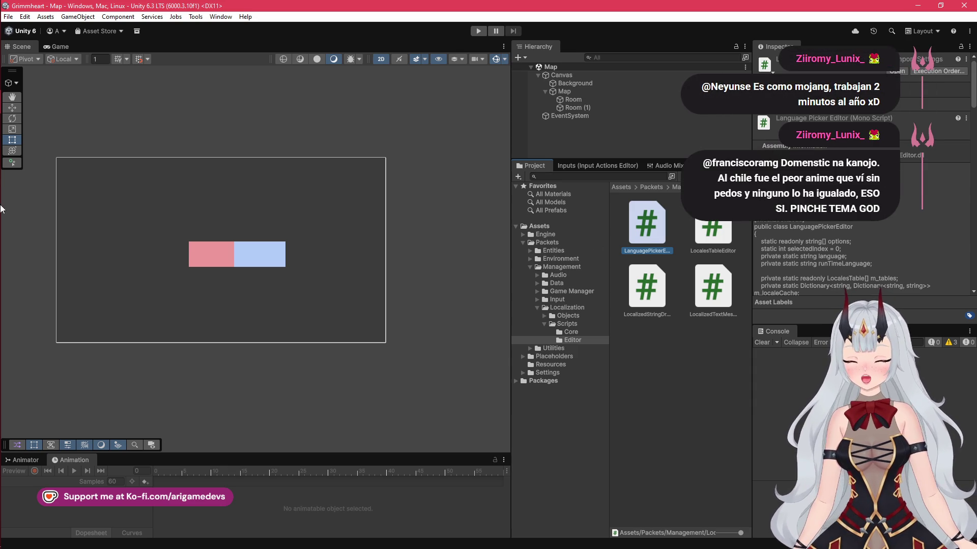
click(11, 131)
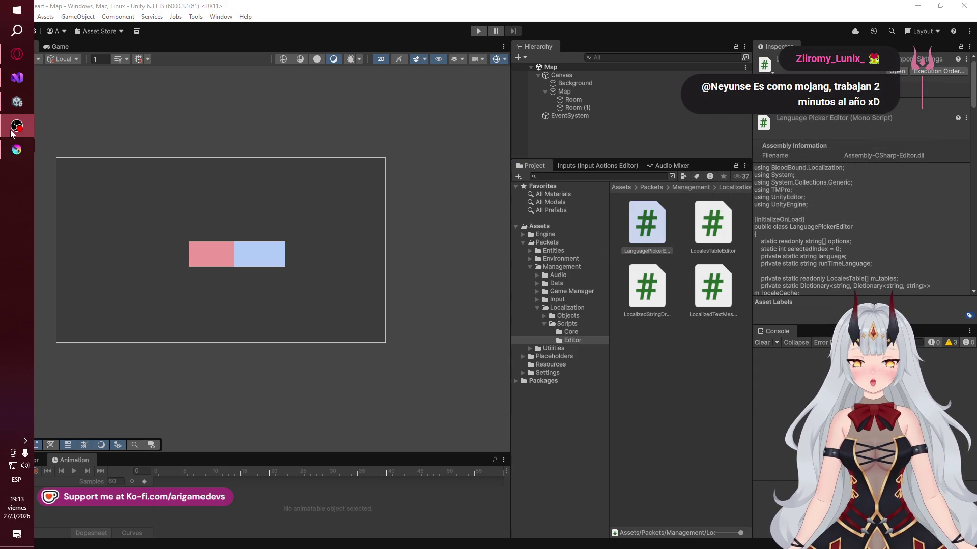
mouse_move(6, 135)
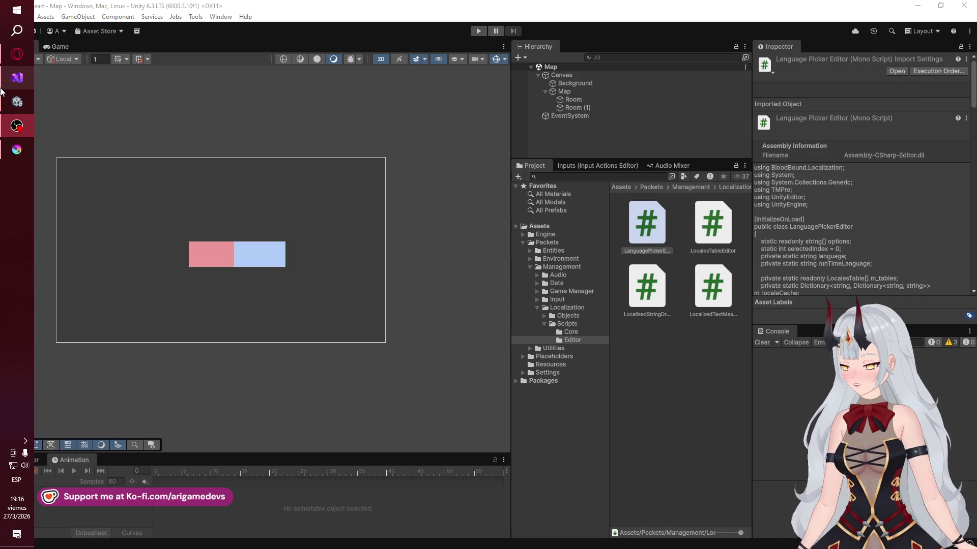
mouse_move(11, 94)
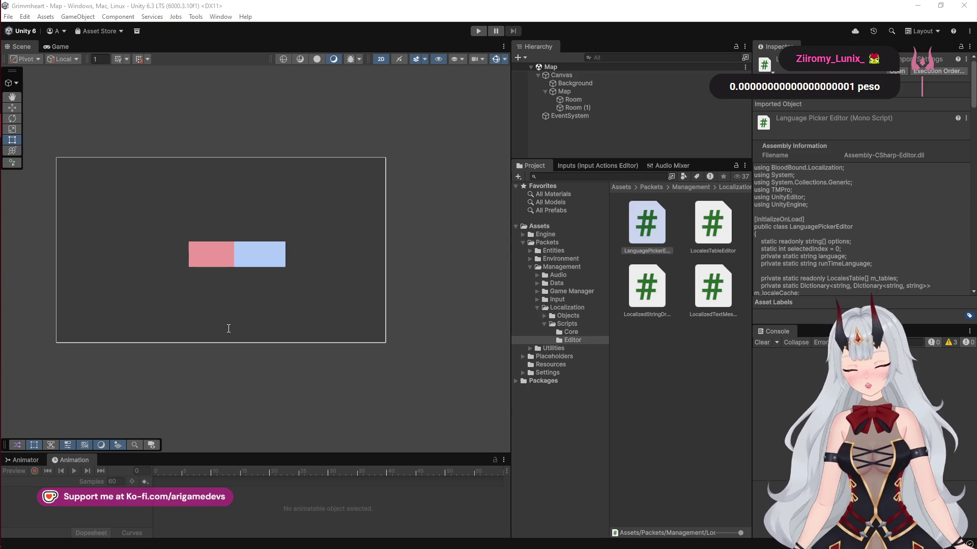
mouse_move(1, 283)
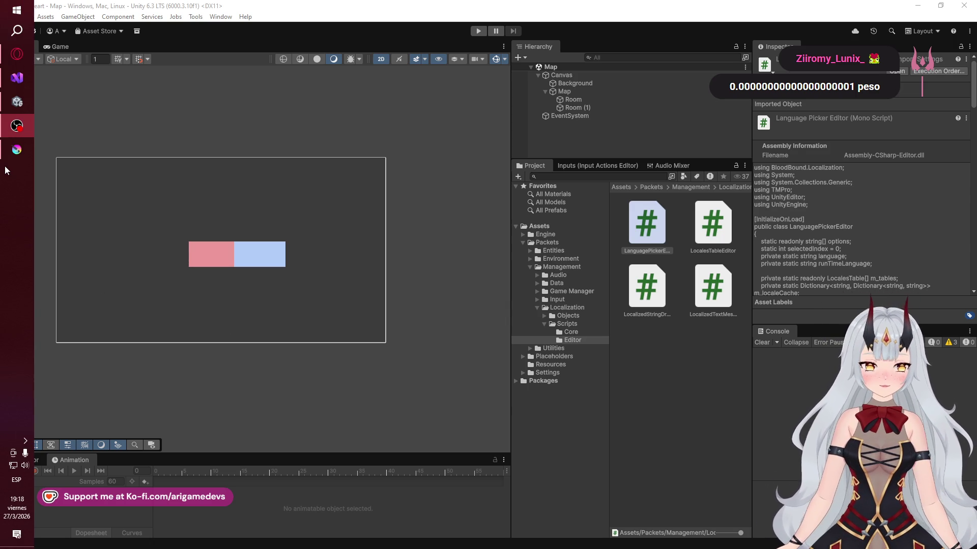
mouse_move(20, 132)
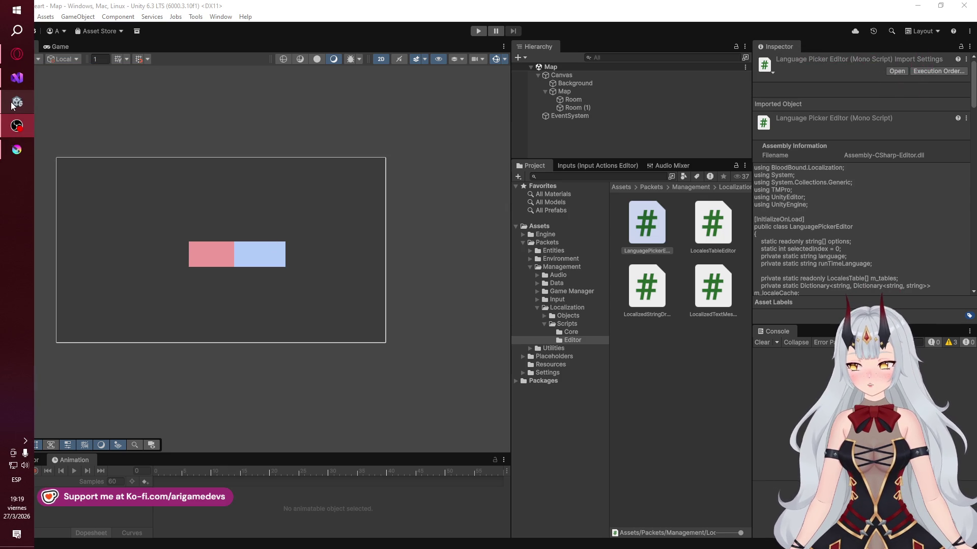
mouse_move(13, 105)
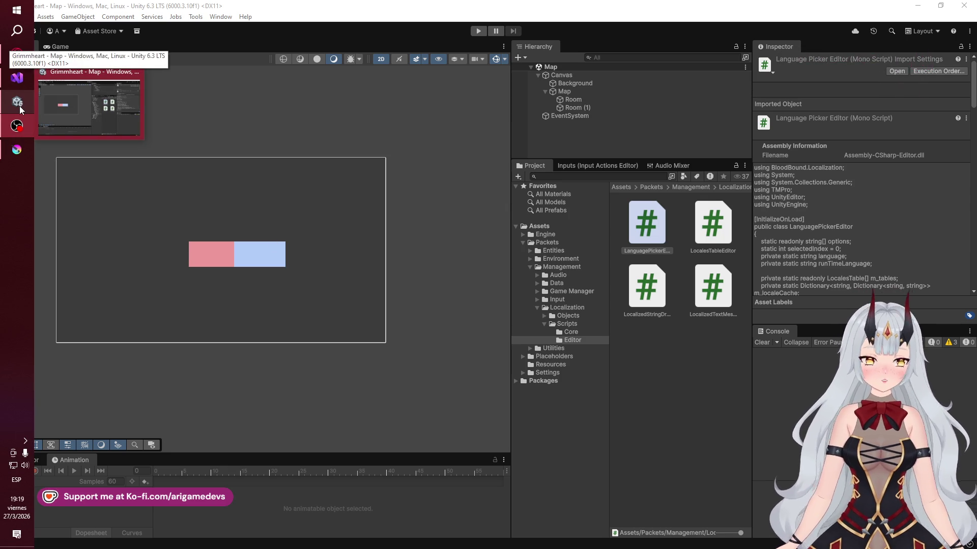
click(20, 107)
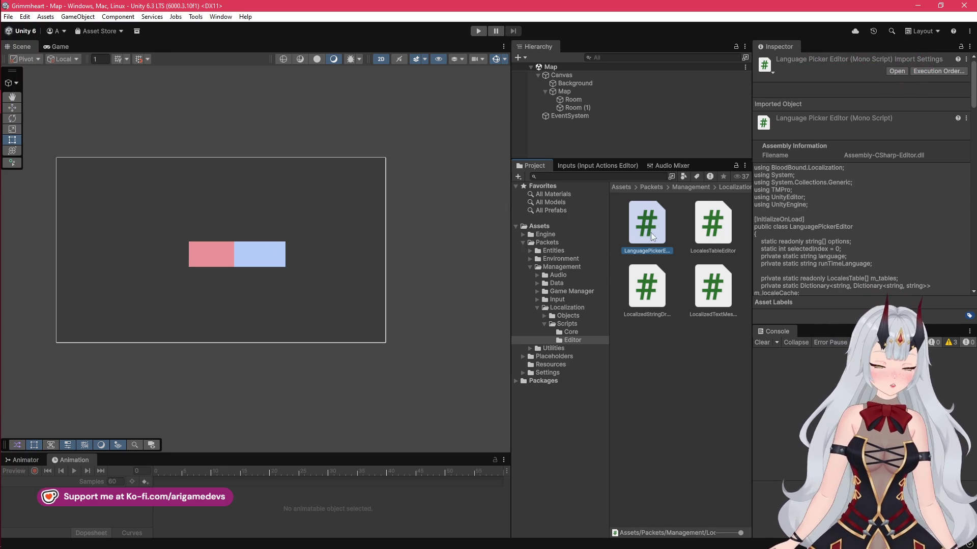
Collapse Localization and Management in the Project tree and expand Map > Scripts
click(544, 324)
click(537, 308)
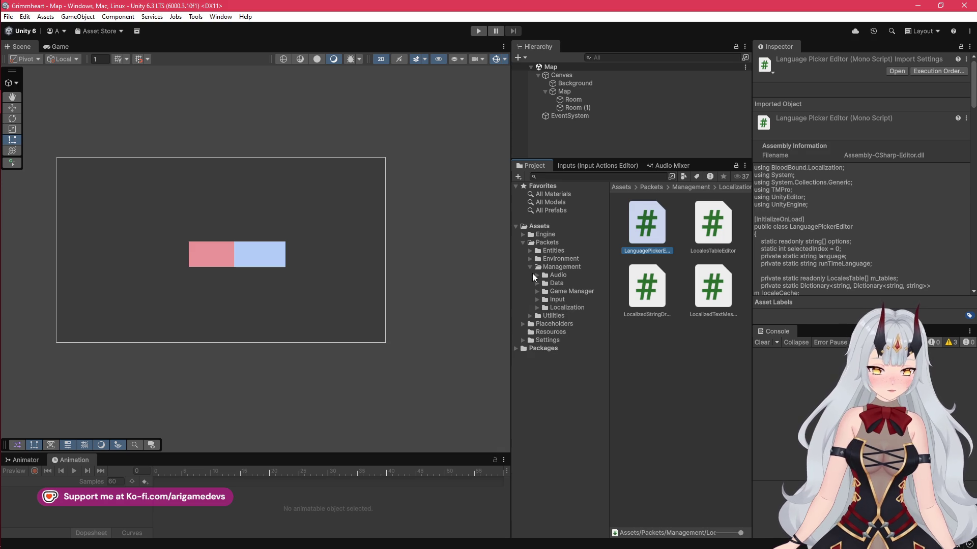
click(526, 266)
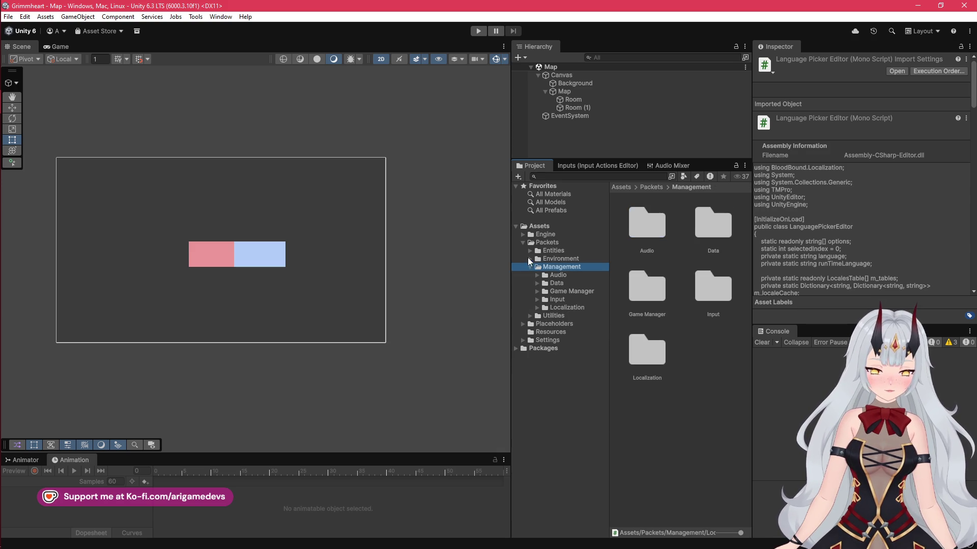
click(527, 258)
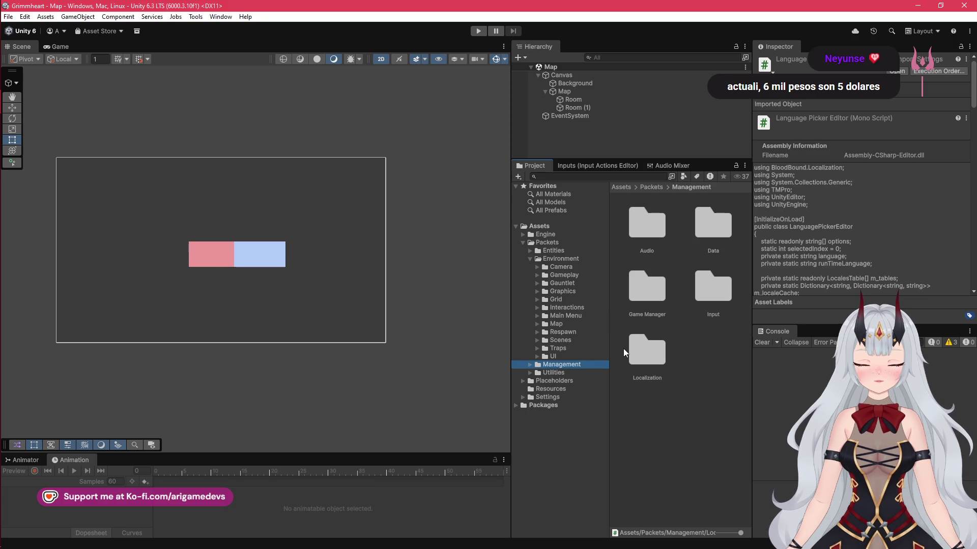
click(539, 327)
click(544, 340)
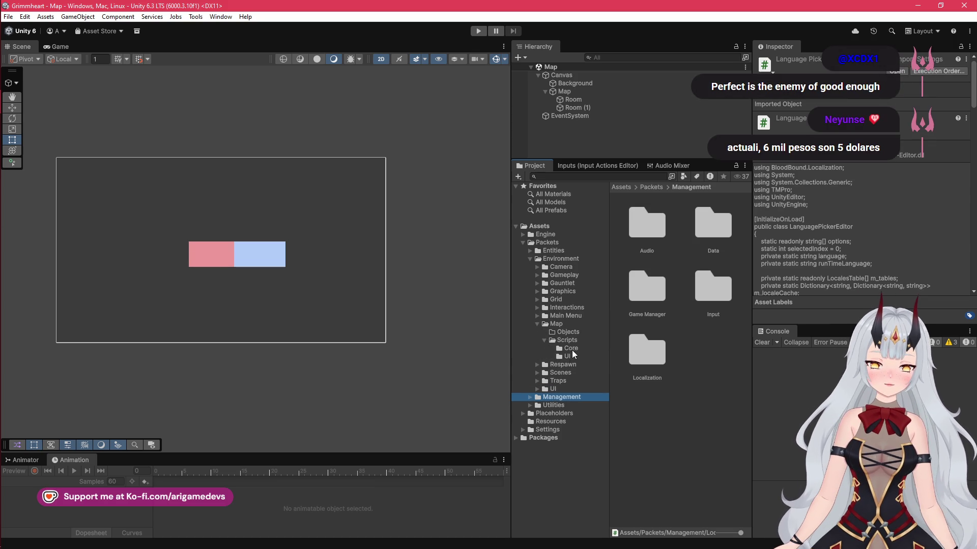
click(587, 340)
Create a folder named Editor inside Map's Scripts and open it
right_click(701, 315)
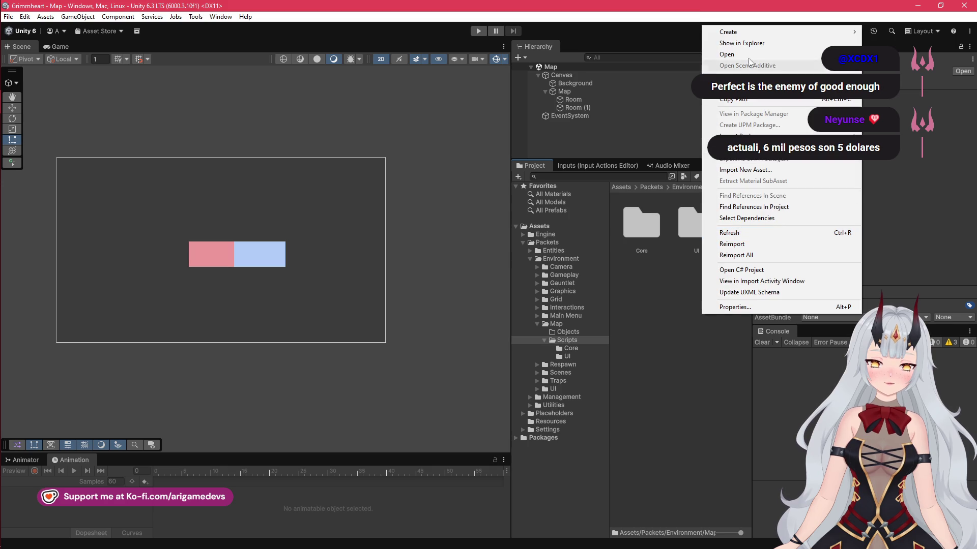
mouse_move(750, 36)
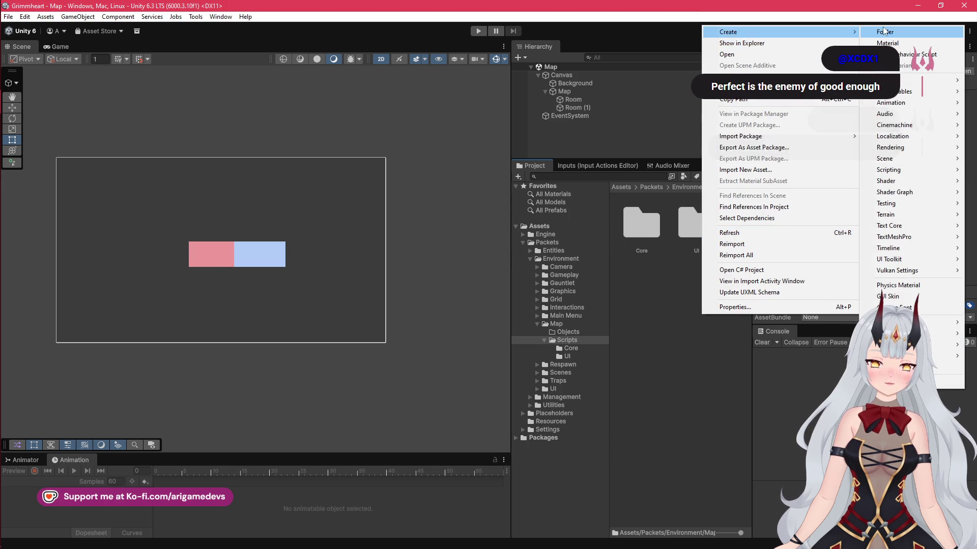
click(885, 31)
text(E)
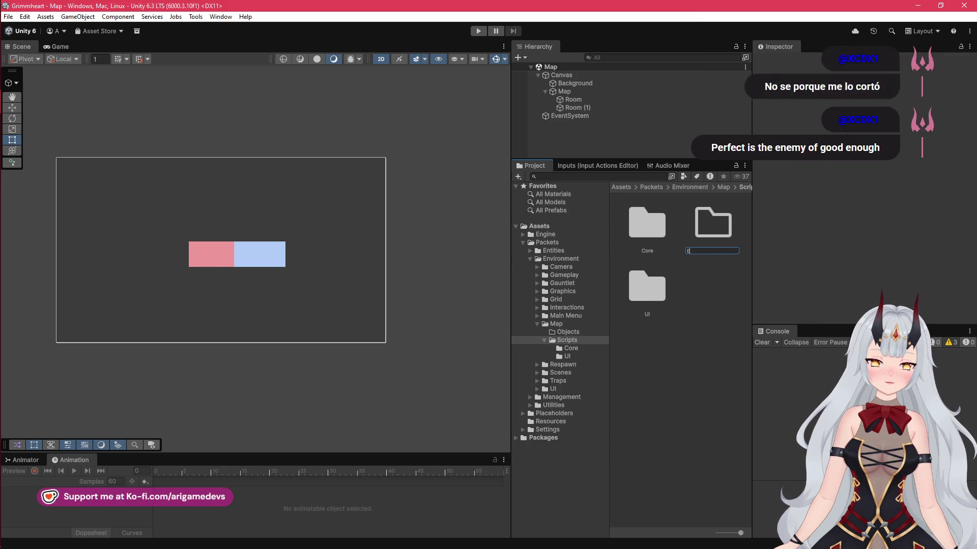
text(ditor)
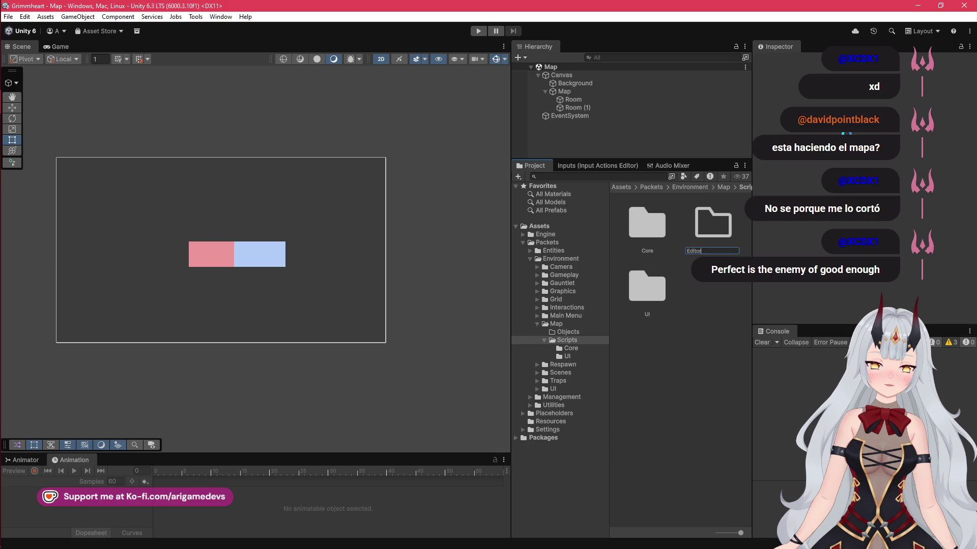
key(Return)
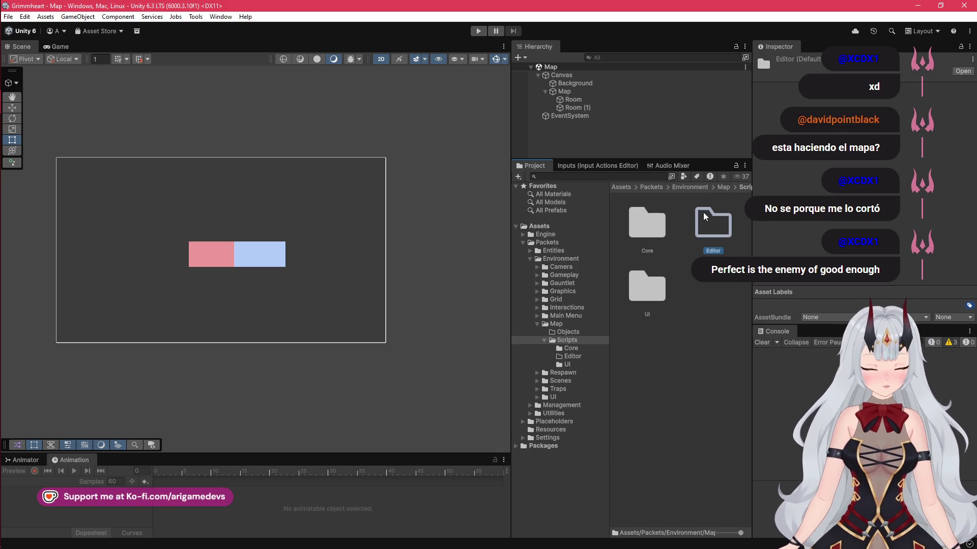
double_click(709, 219)
click(4, 79)
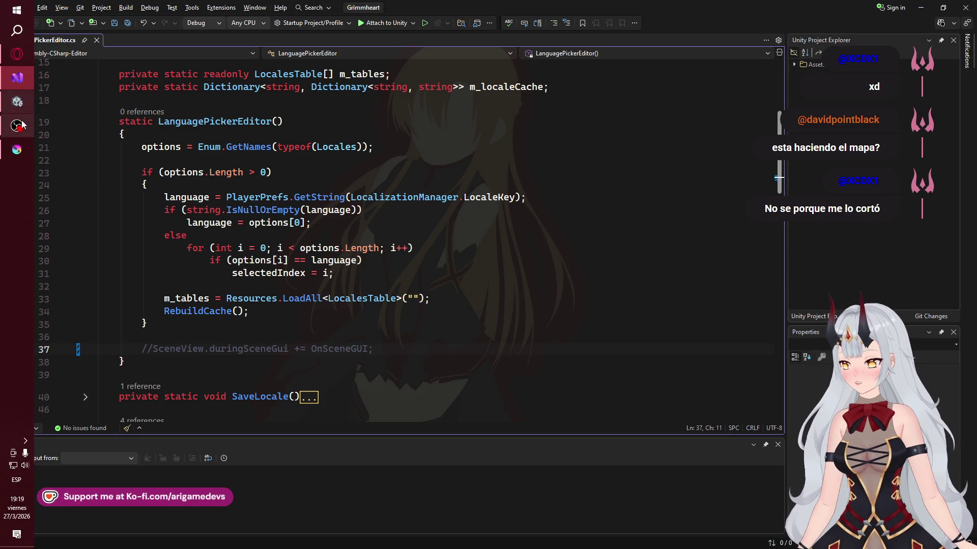
Bring the LanguagePickerEditor.cs code in Visual Studio to the front, then return to Unity
mouse_move(2, 179)
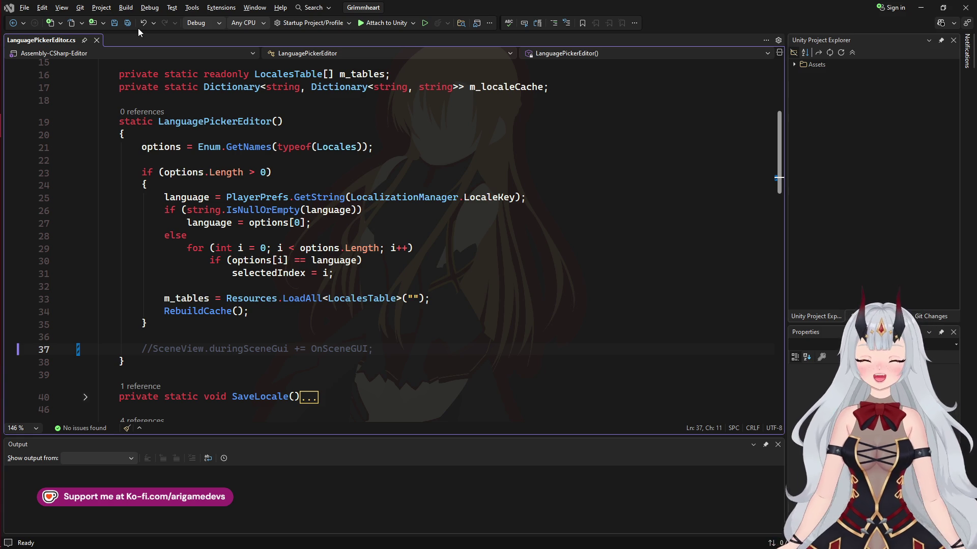
mouse_move(1, 158)
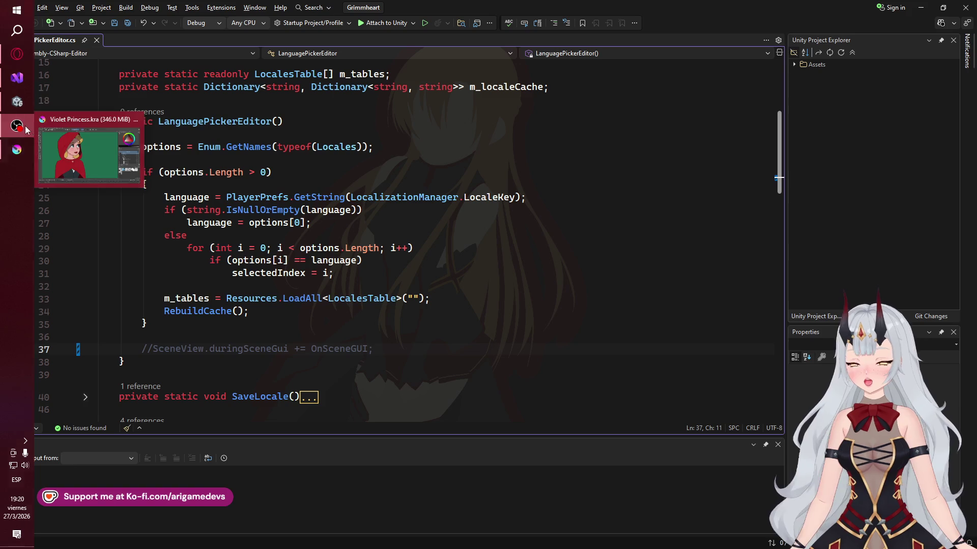
click(26, 130)
click(28, 93)
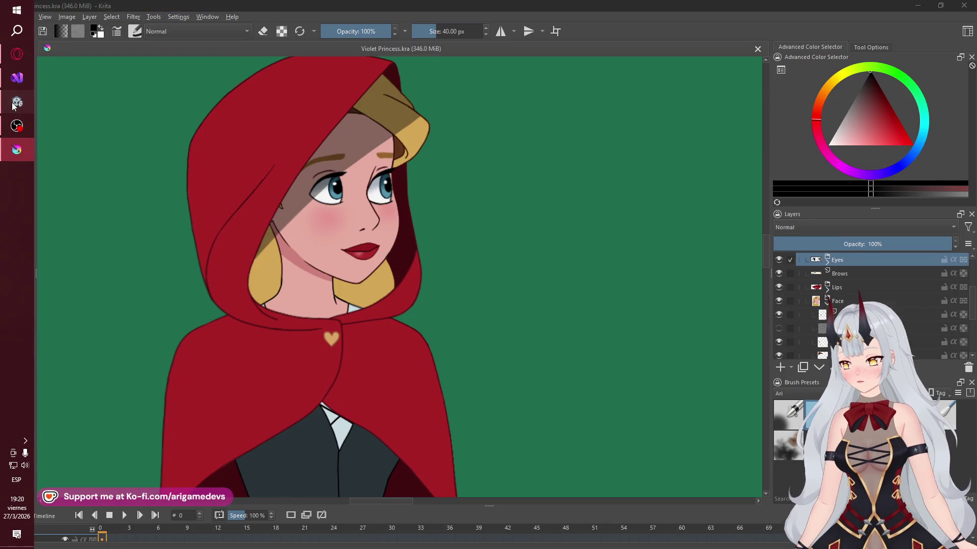
click(19, 79)
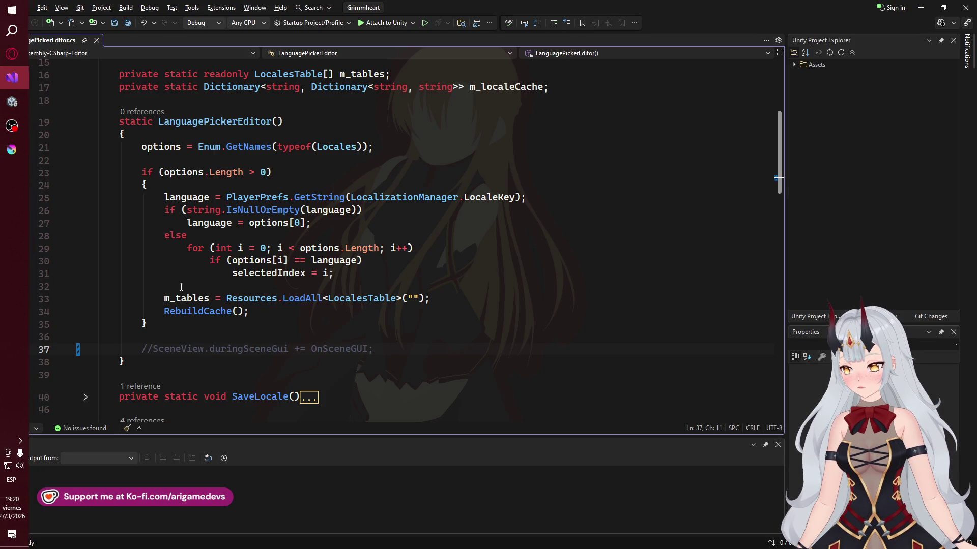
mouse_move(3, 141)
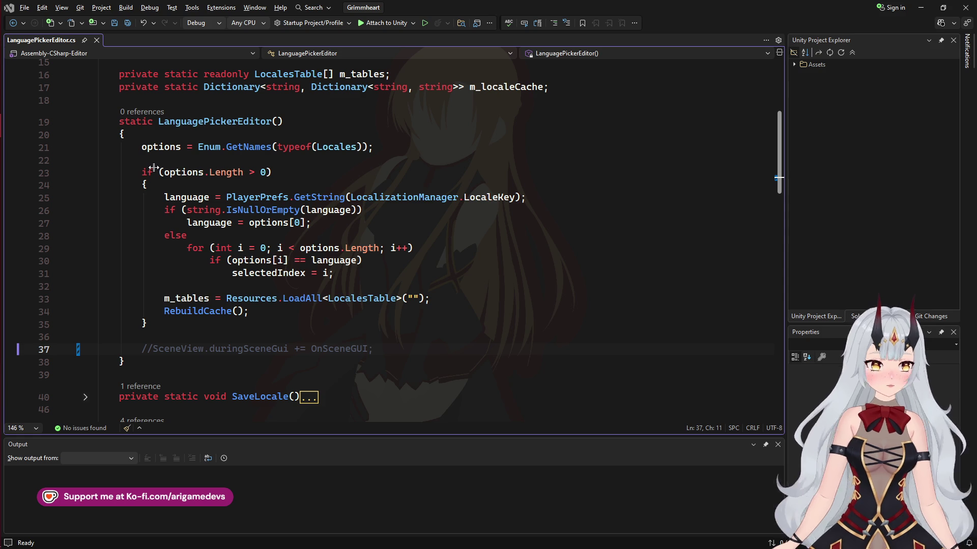
mouse_move(1, 180)
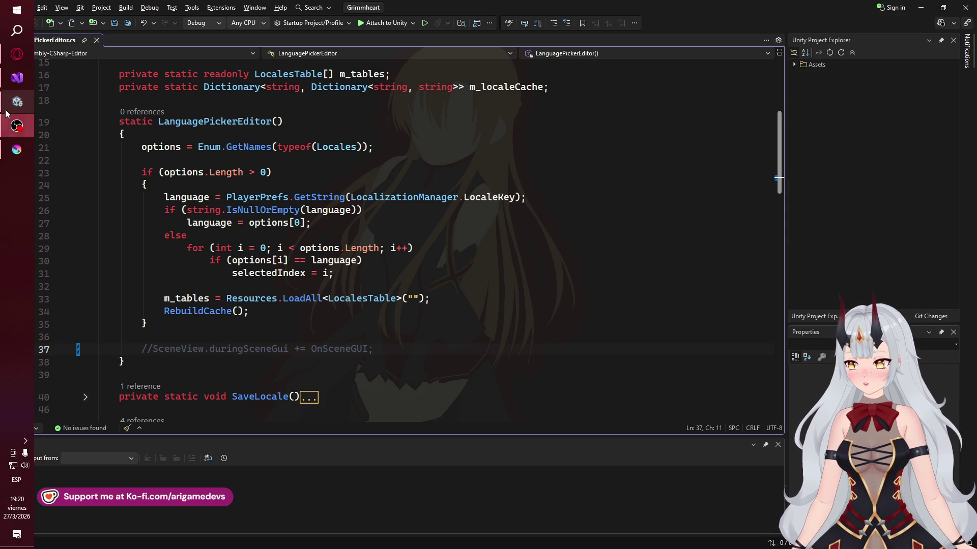
mouse_move(17, 102)
click(78, 104)
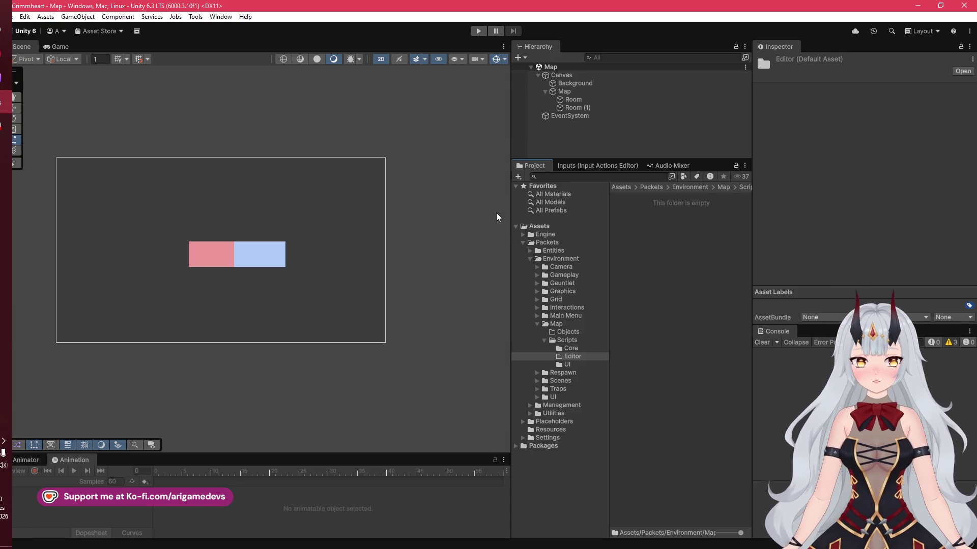
Widen the Project panel and add an Empty C# Script named MapEditor to Editor
drag(511, 234, 447, 233)
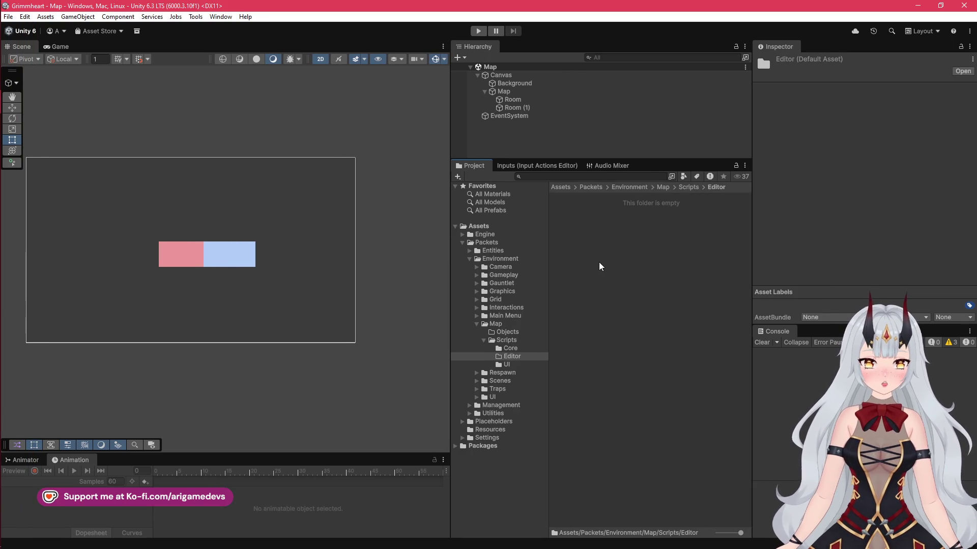
right_click(619, 223)
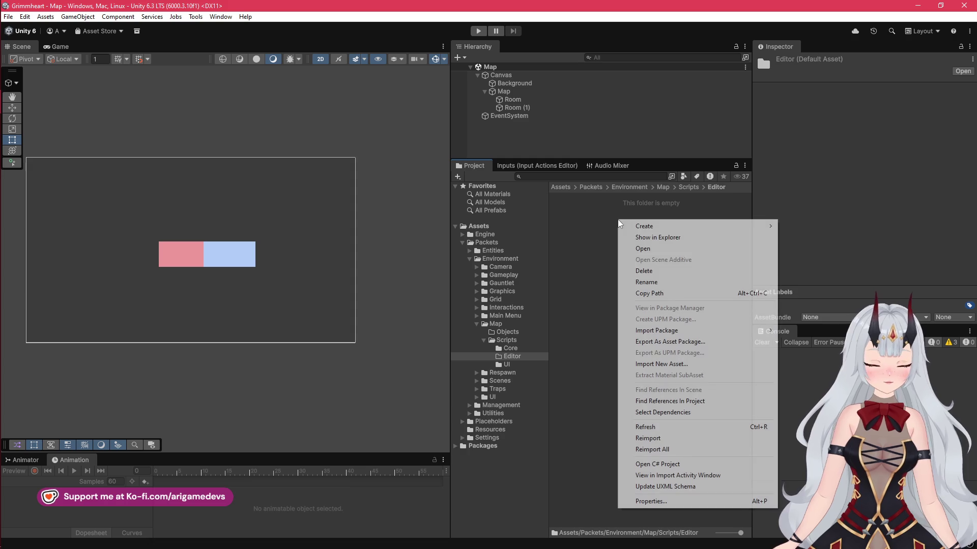
mouse_move(682, 230)
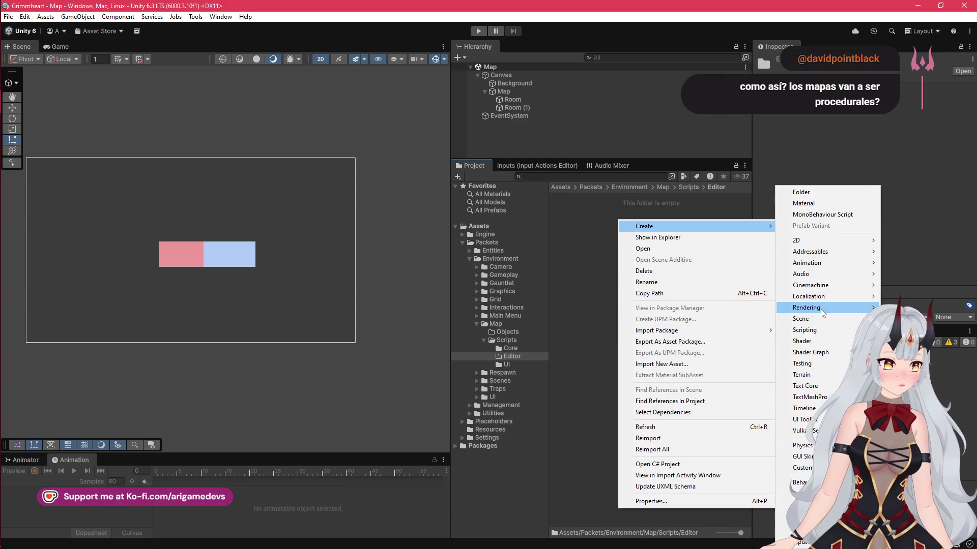
mouse_move(814, 330)
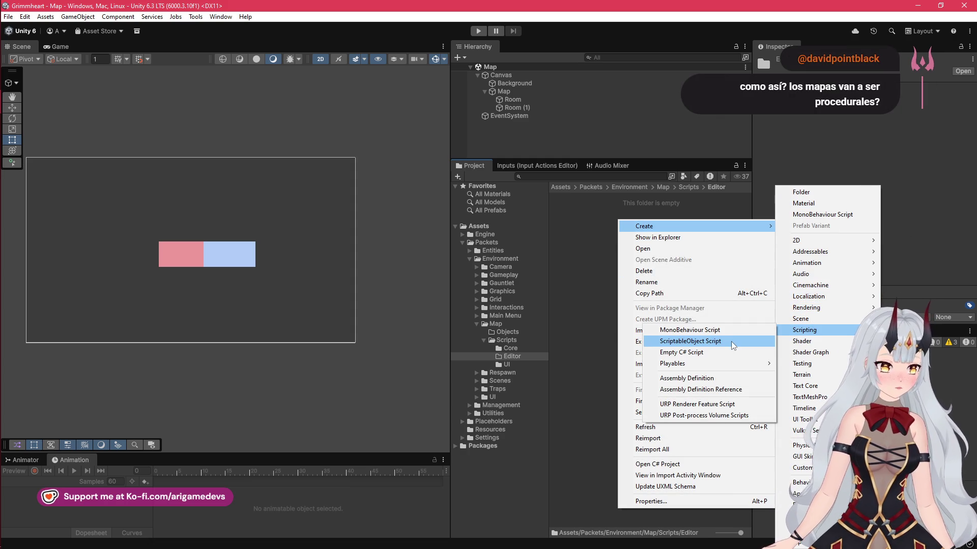
click(710, 354)
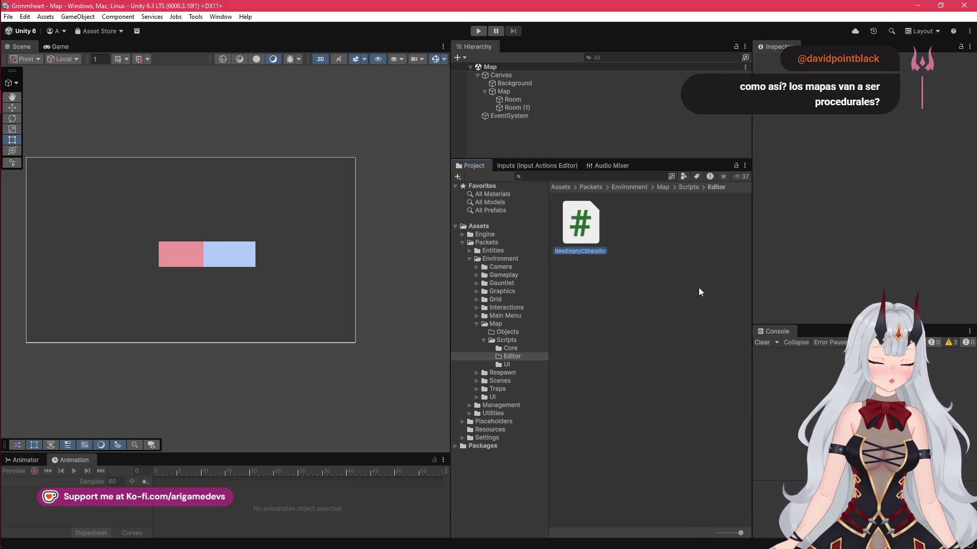
text(MapEditor)
key(Return)
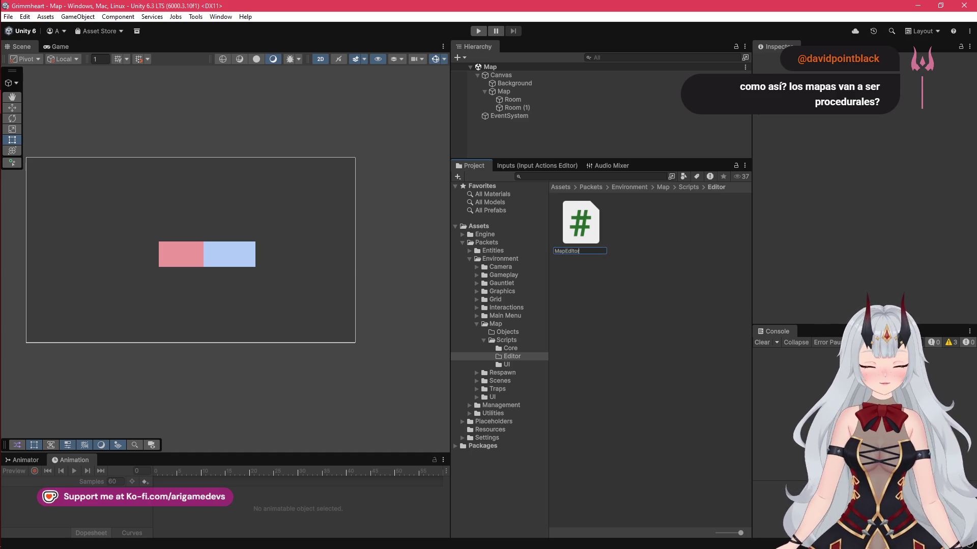
mouse_move(1, 122)
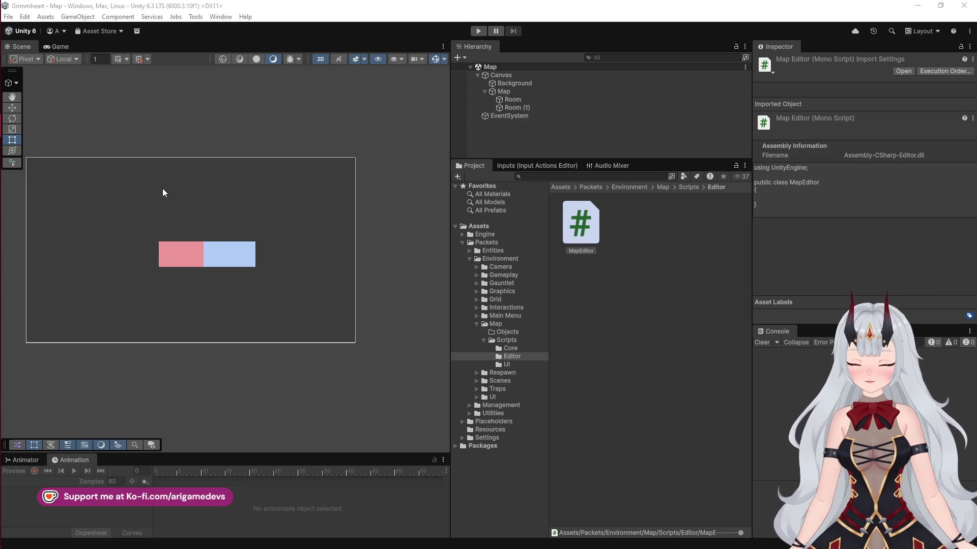
Collapse Scripts and Map in the Project tree, open Resources and select MapConfig
mouse_move(5, 156)
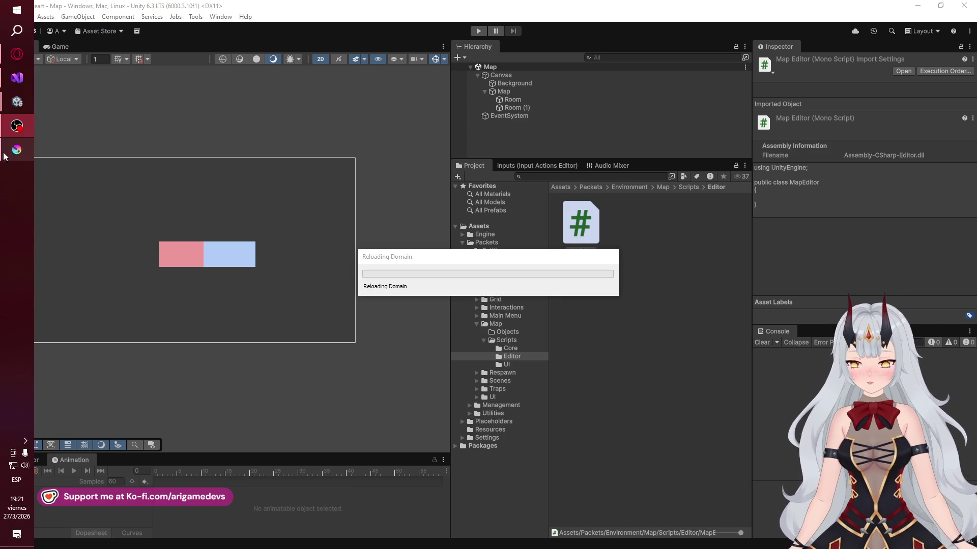
mouse_move(20, 106)
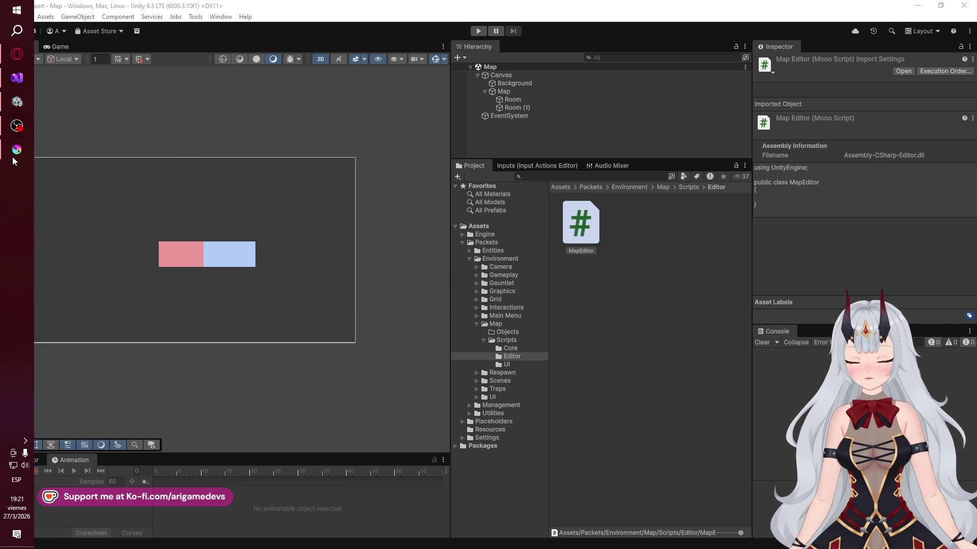
click(17, 101)
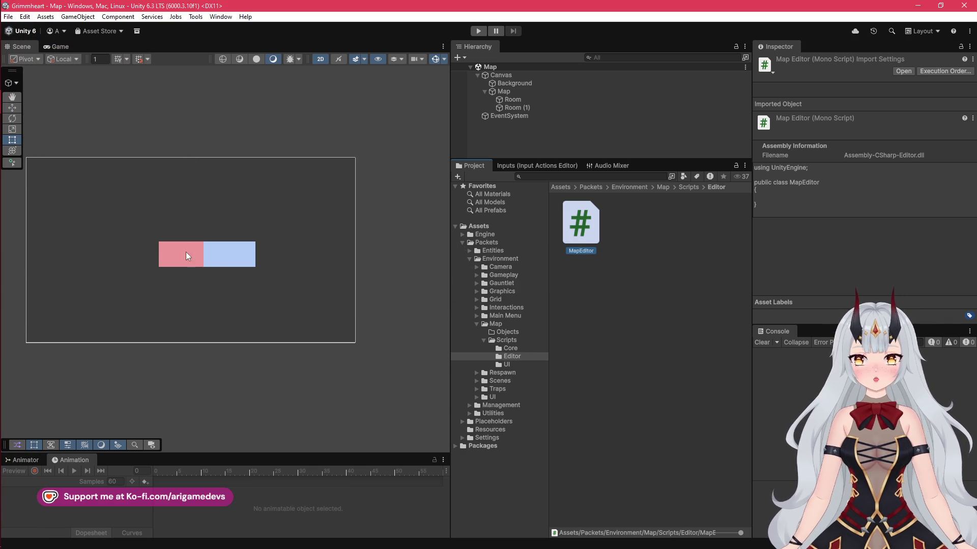
scroll(204, 264, up, 4)
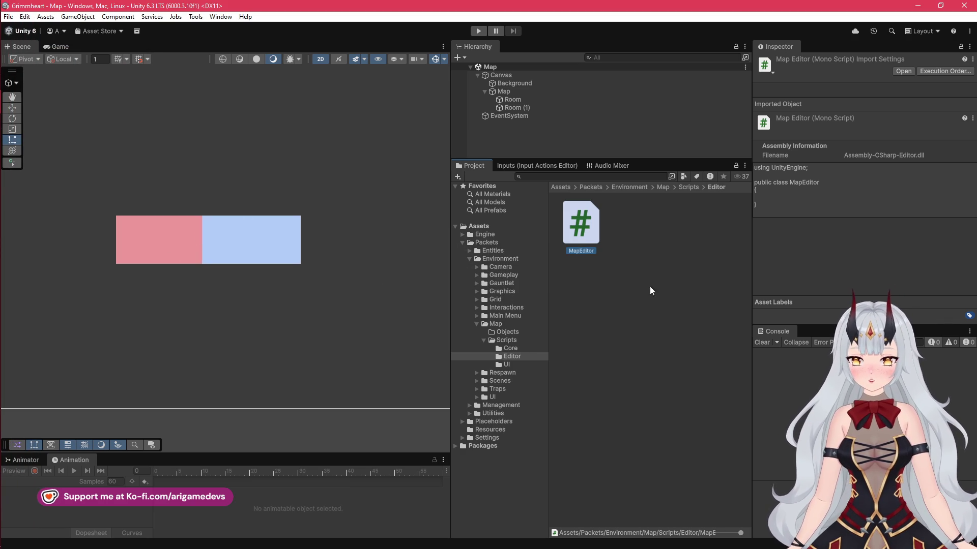
click(484, 340)
click(477, 324)
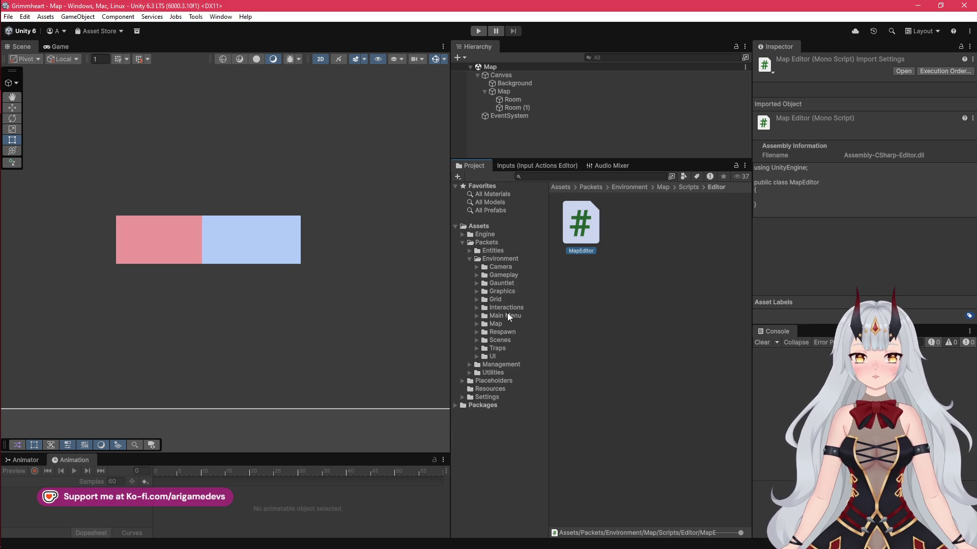
click(488, 389)
click(636, 224)
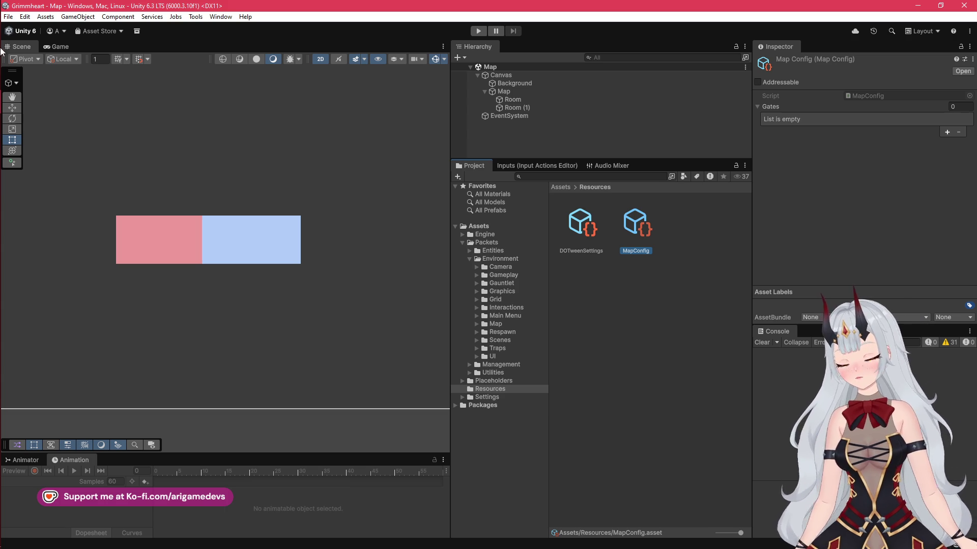
mouse_move(1, 53)
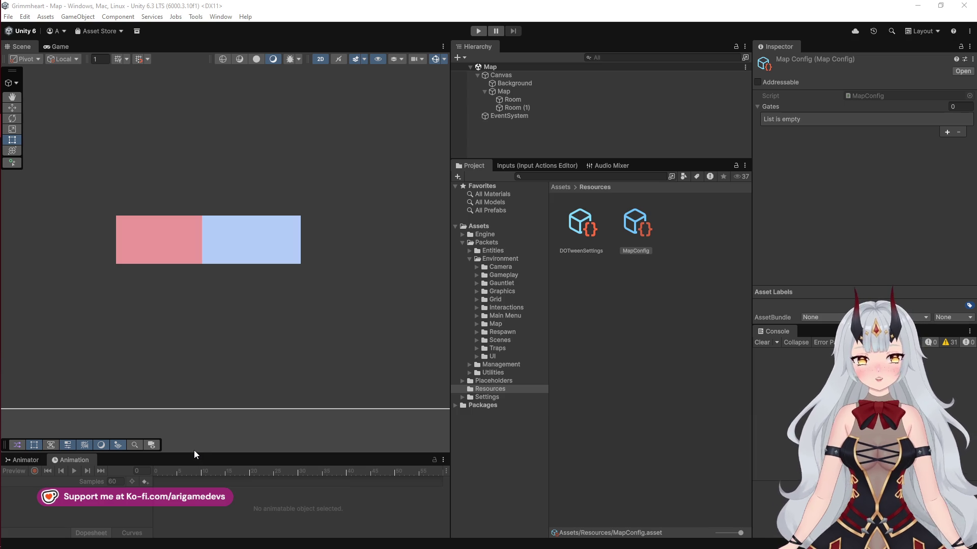
mouse_move(8, 121)
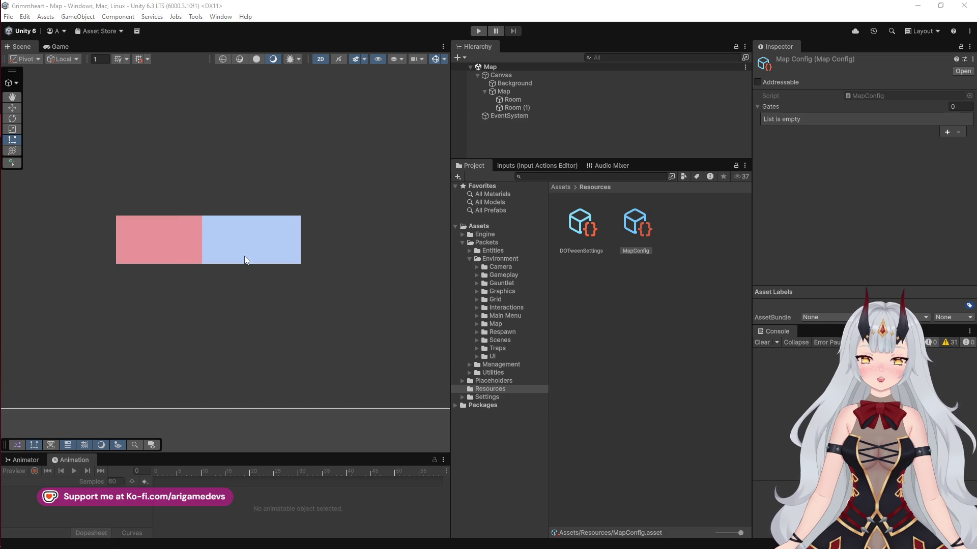
click(16, 120)
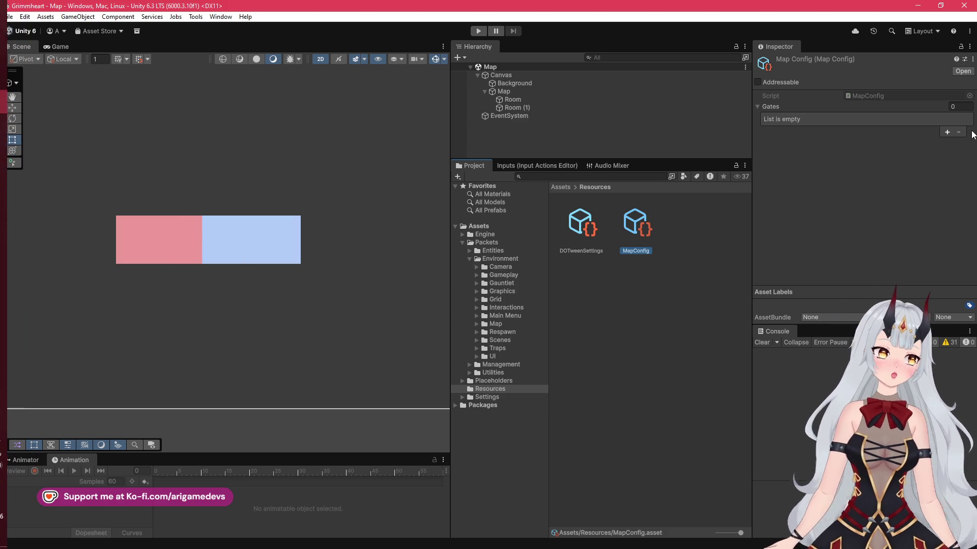
click(947, 132)
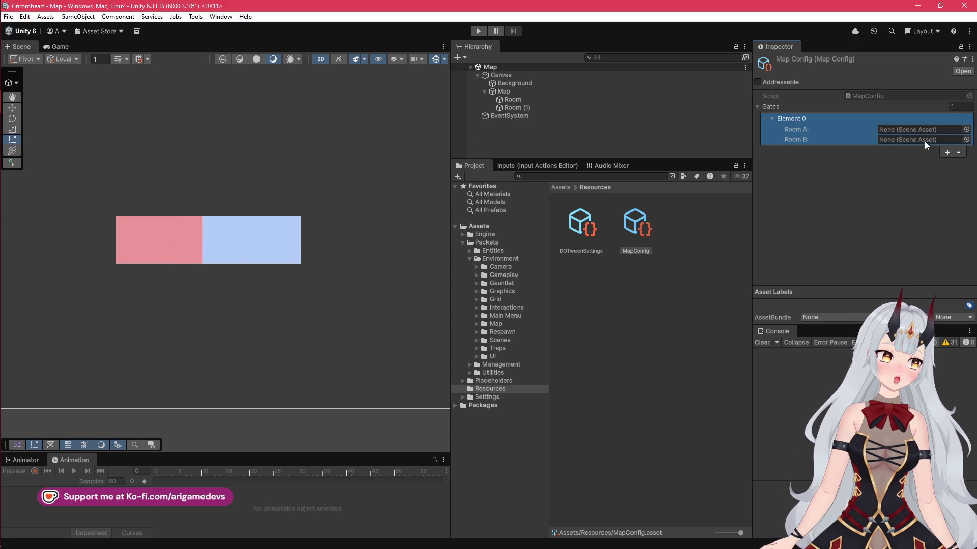
click(958, 152)
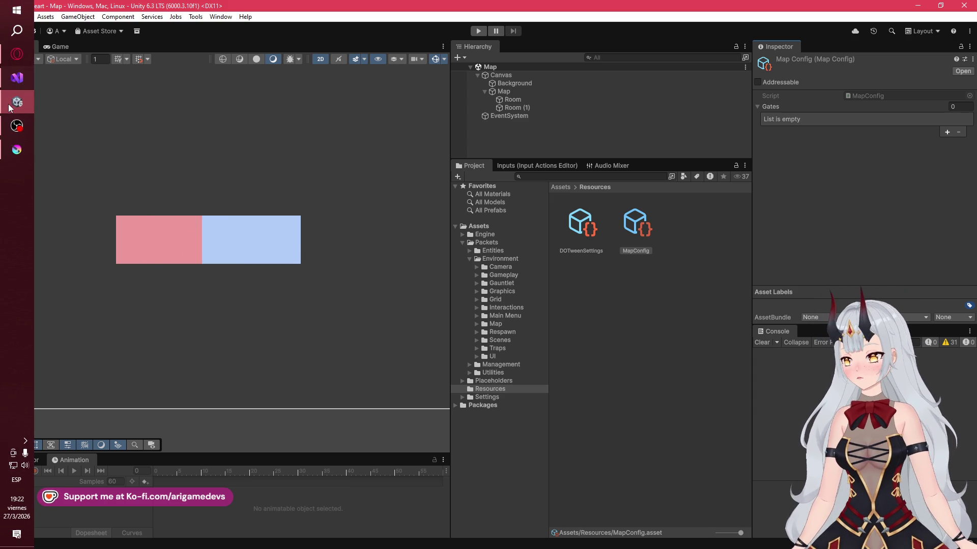
mouse_move(12, 125)
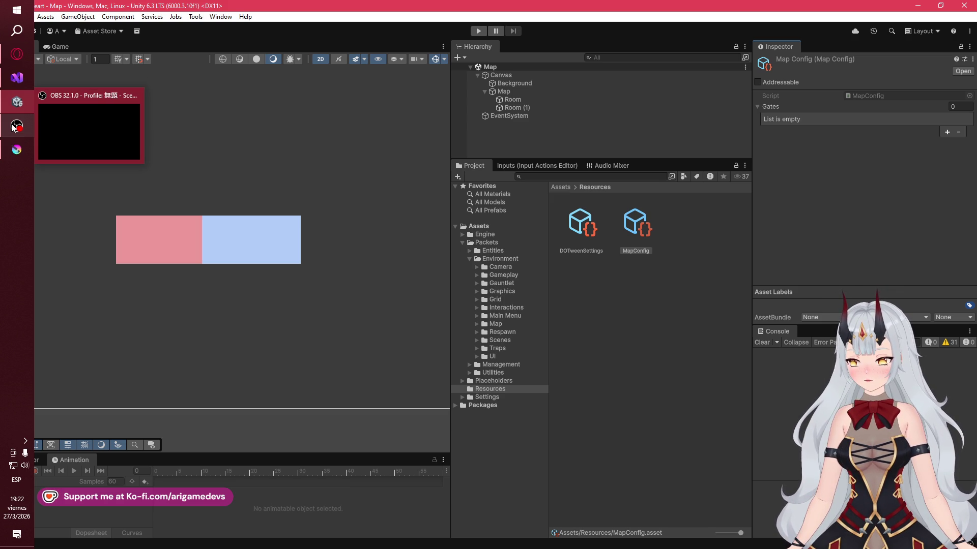
click(13, 127)
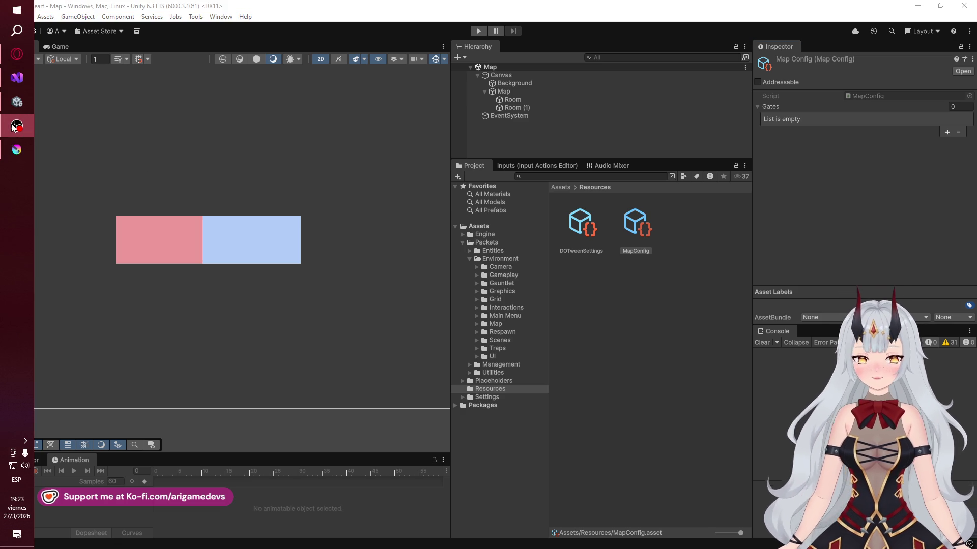
Enable OBS's Draw dock and start writing a B above the right arrow
mouse_move(18, 107)
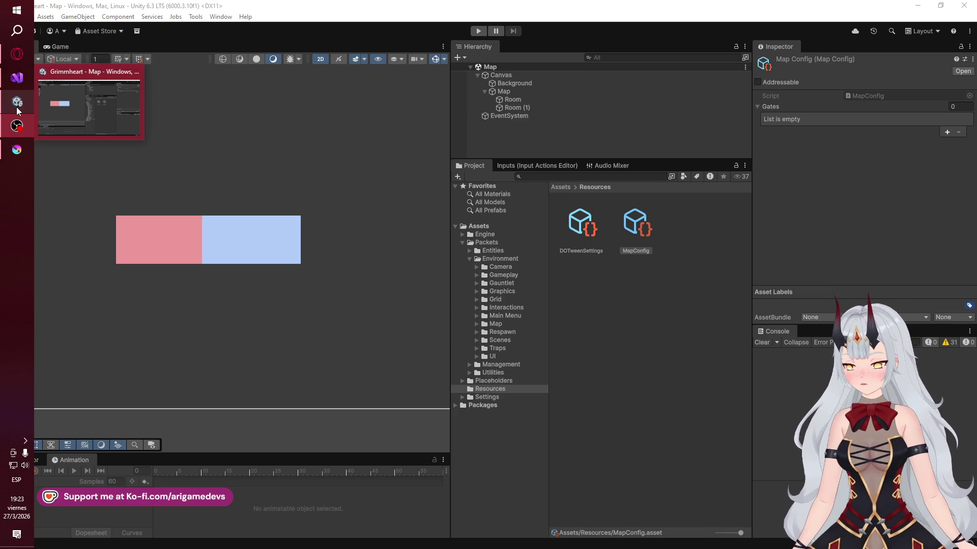
right_click(83, 24)
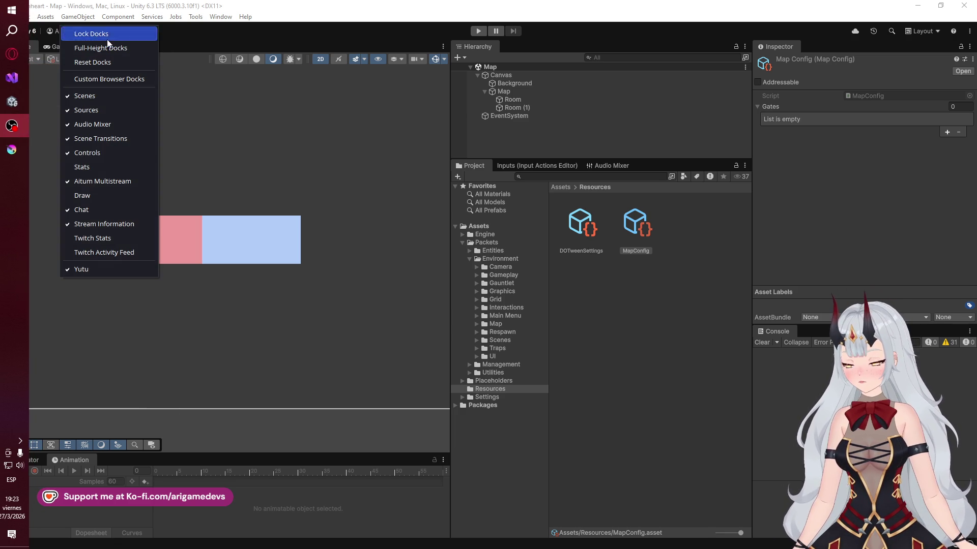
click(137, 195)
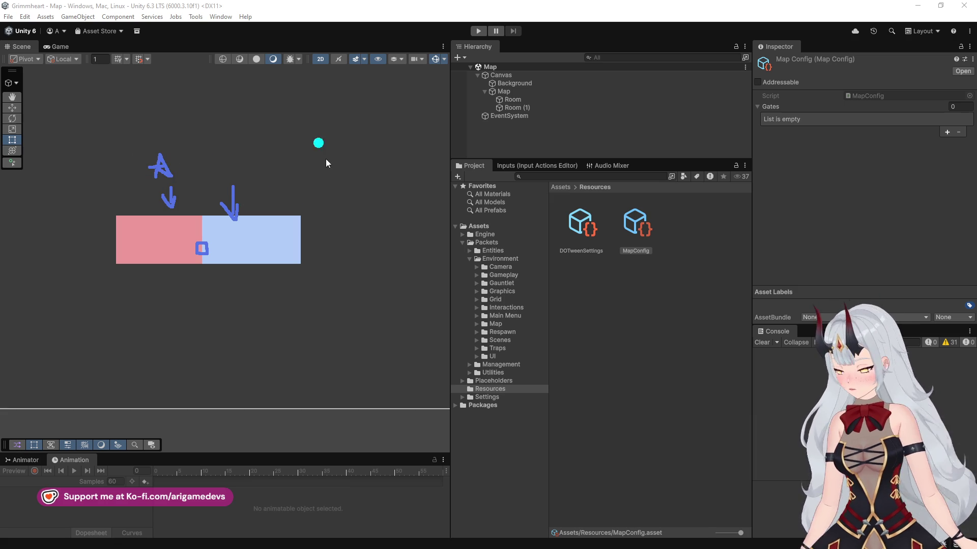
drag(232, 185, 225, 157)
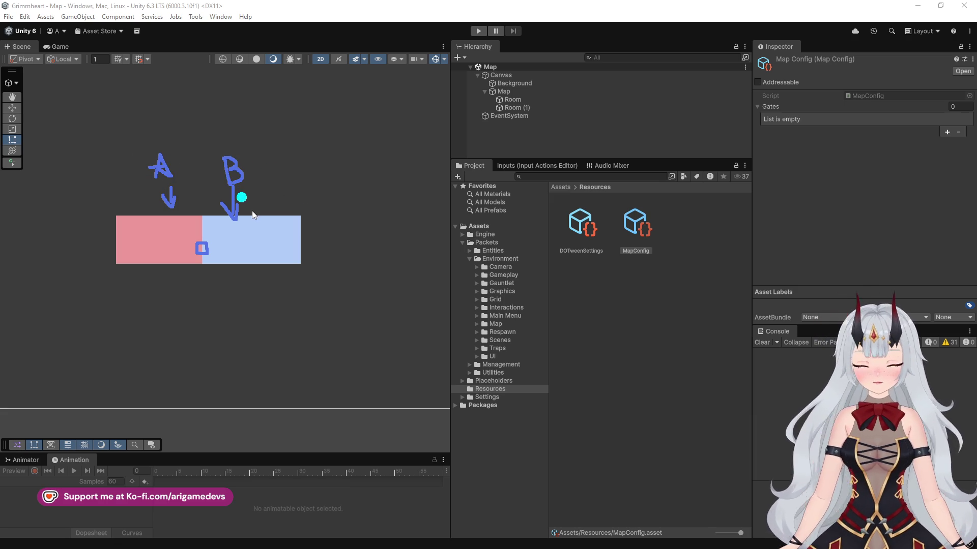
Finish the small square on the rooms' border and start a box outline top-right
drag(216, 266, 215, 262)
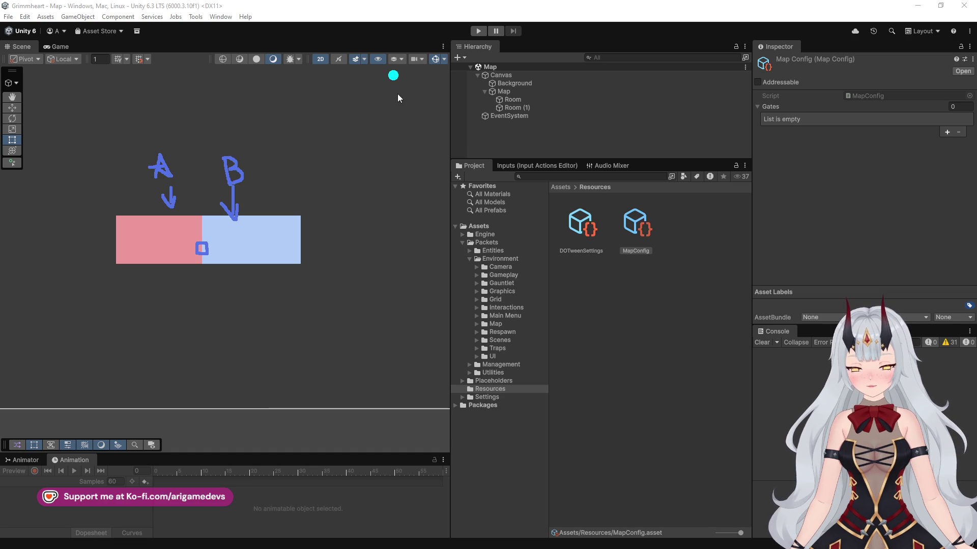
drag(398, 99, 397, 127)
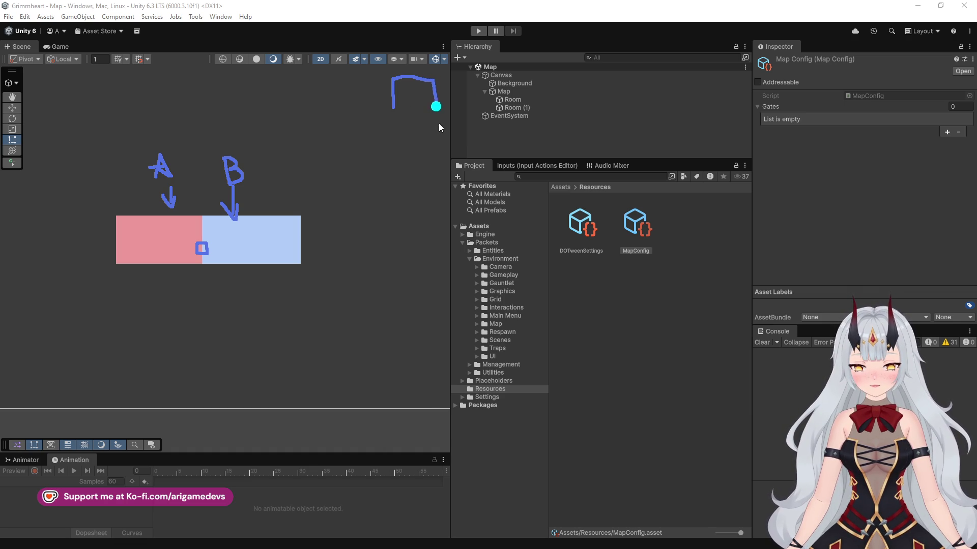
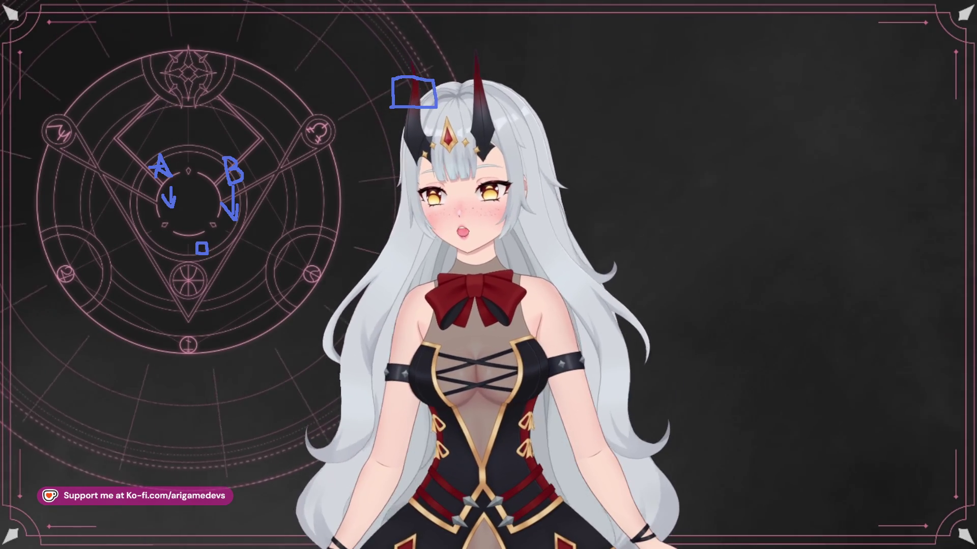
Erase the blue hand-drawn annotations from the stream scene with the clear hotkey
key(Escape)
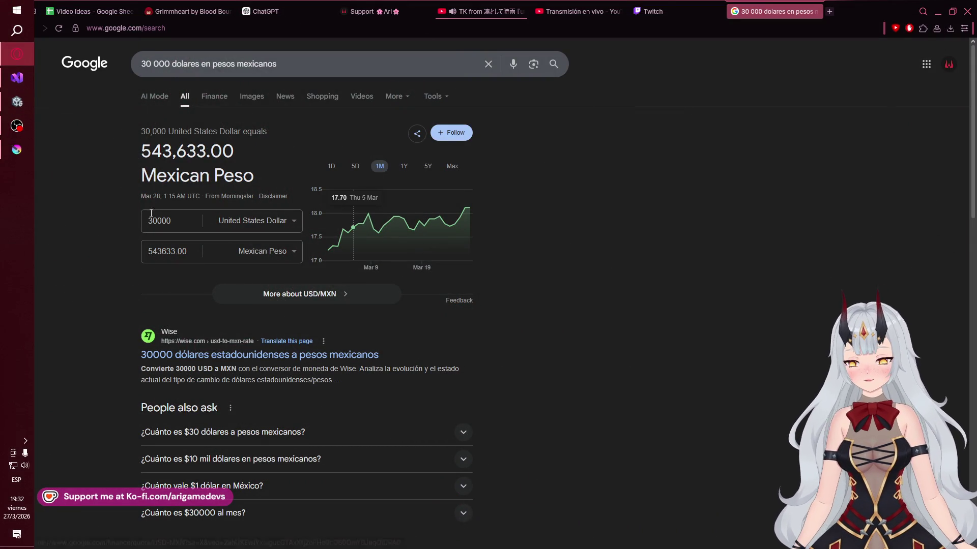
Select the 543,633.00 peso result, then close the 30,000-dollar conversion search tab
double_click(234, 151)
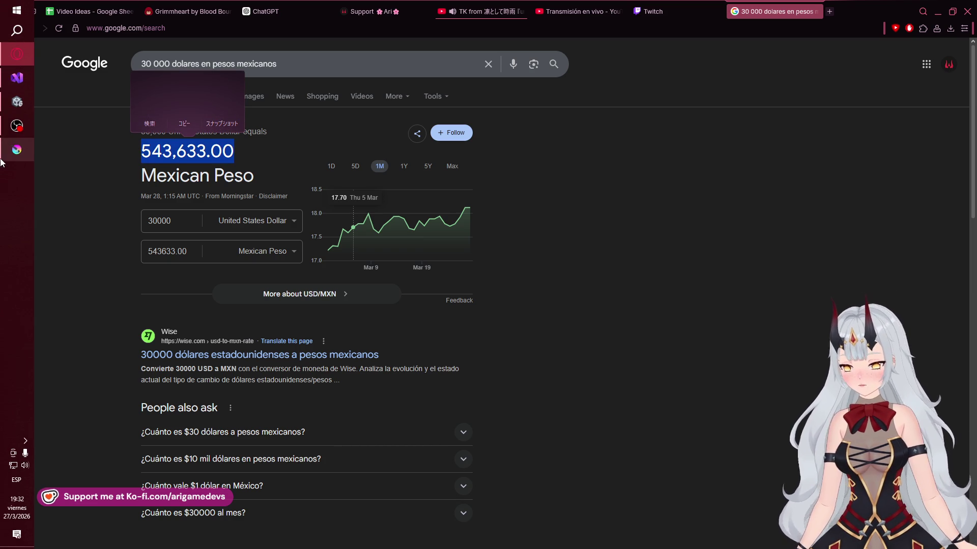
mouse_move(2, 162)
click(85, 288)
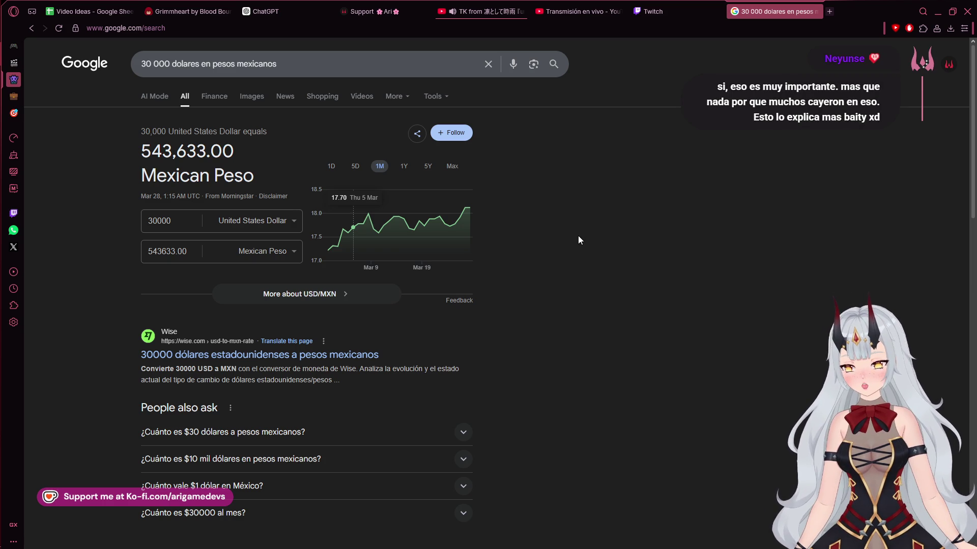
scroll(578, 236, down, 1)
scroll(578, 236, up, 1)
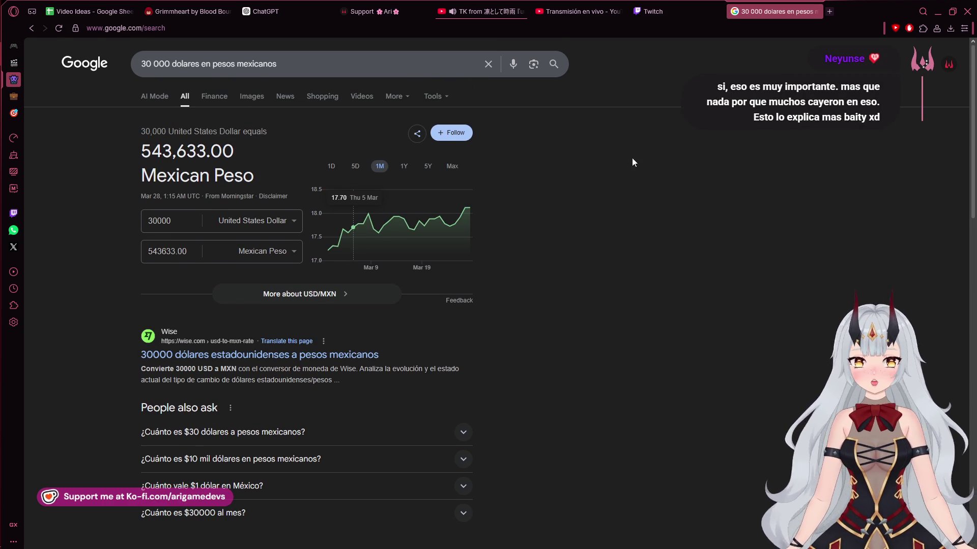
click(815, 13)
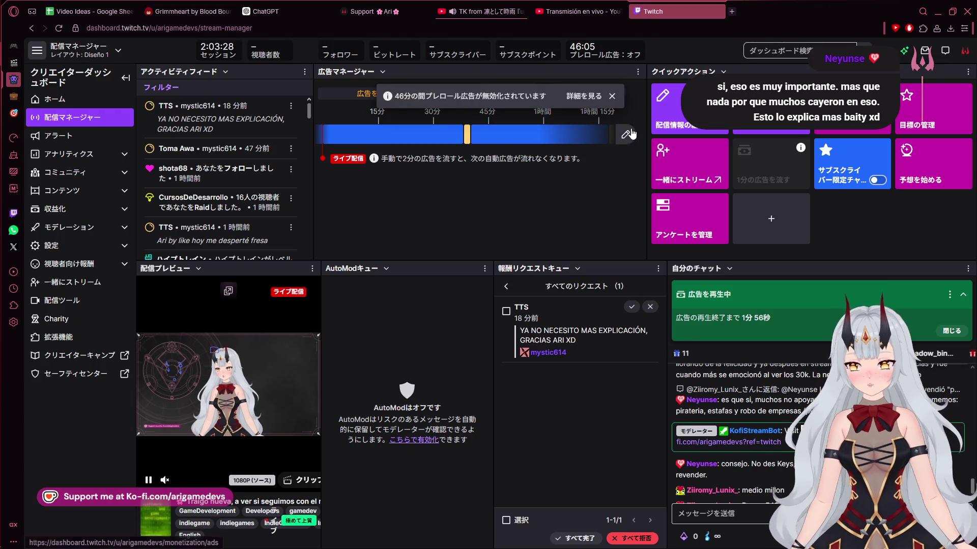
key(alt+Tab)
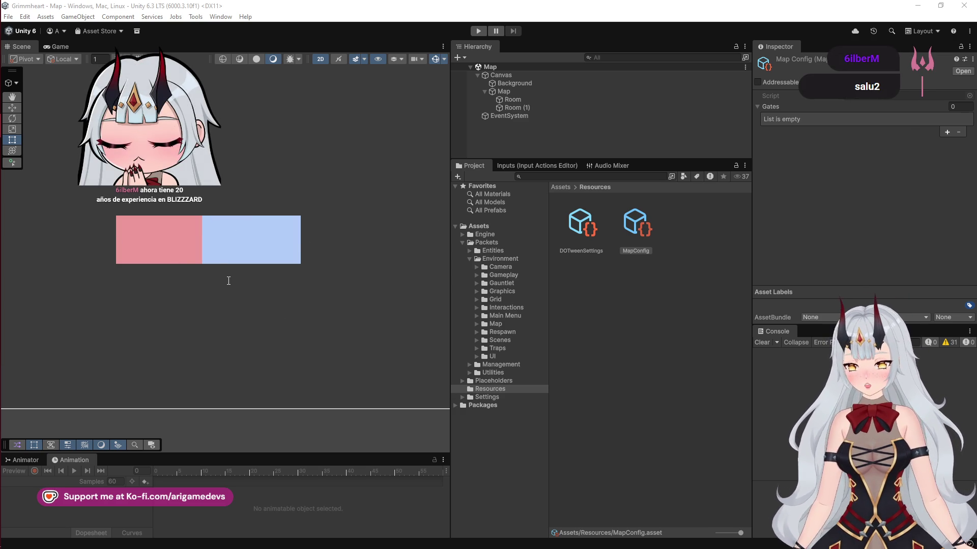
click(17, 54)
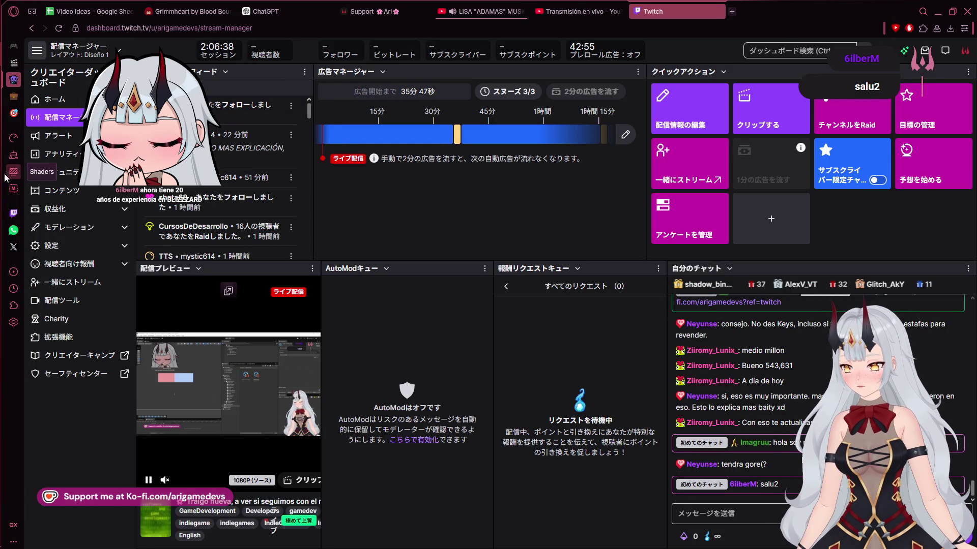
mouse_move(1, 177)
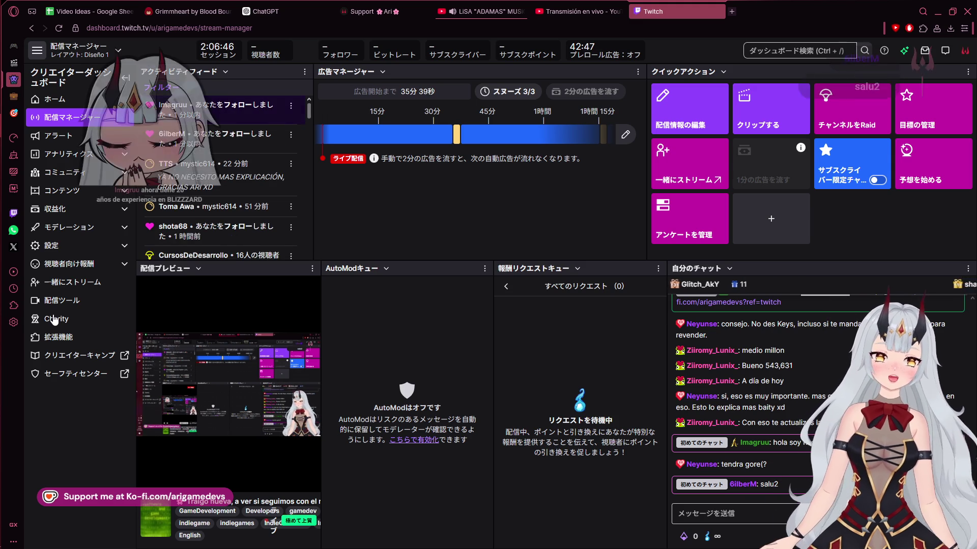
mouse_move(10, 112)
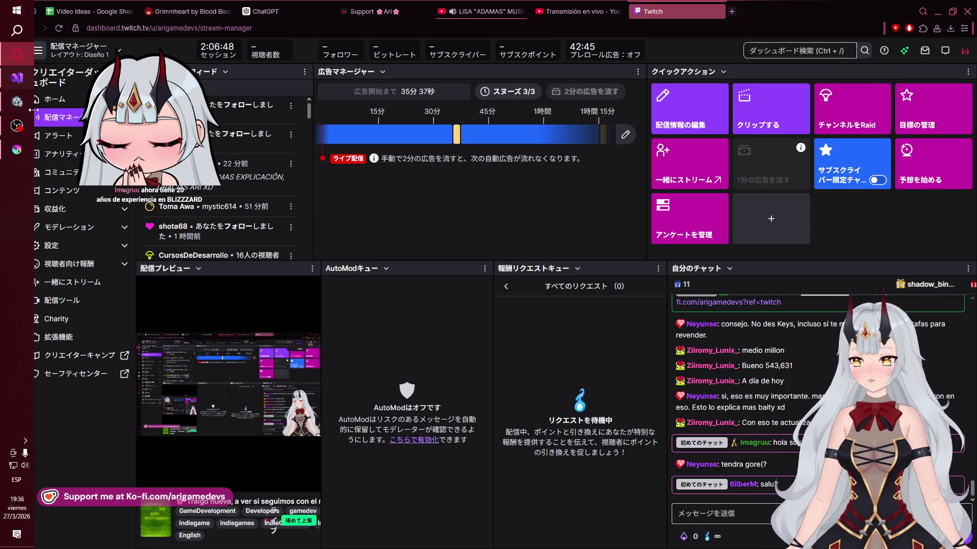
mouse_move(18, 132)
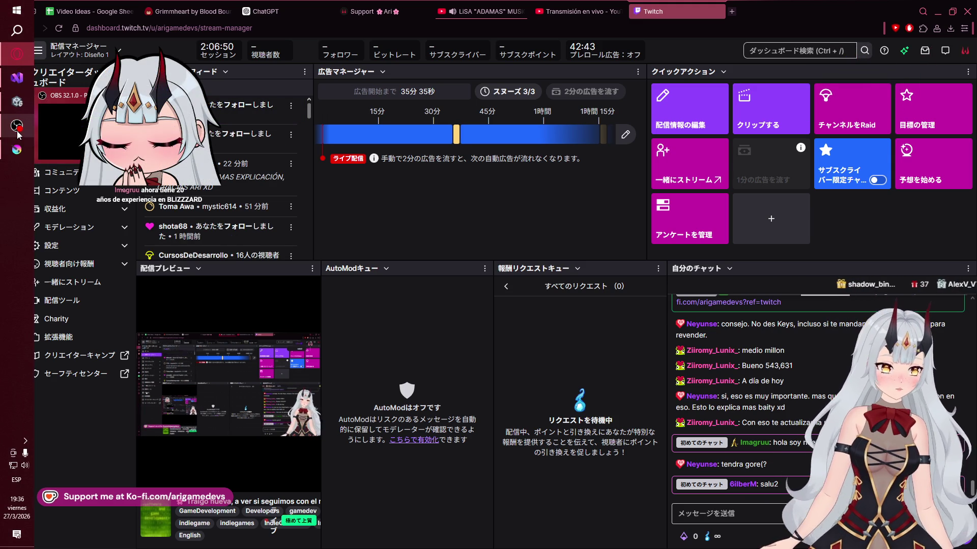
click(18, 126)
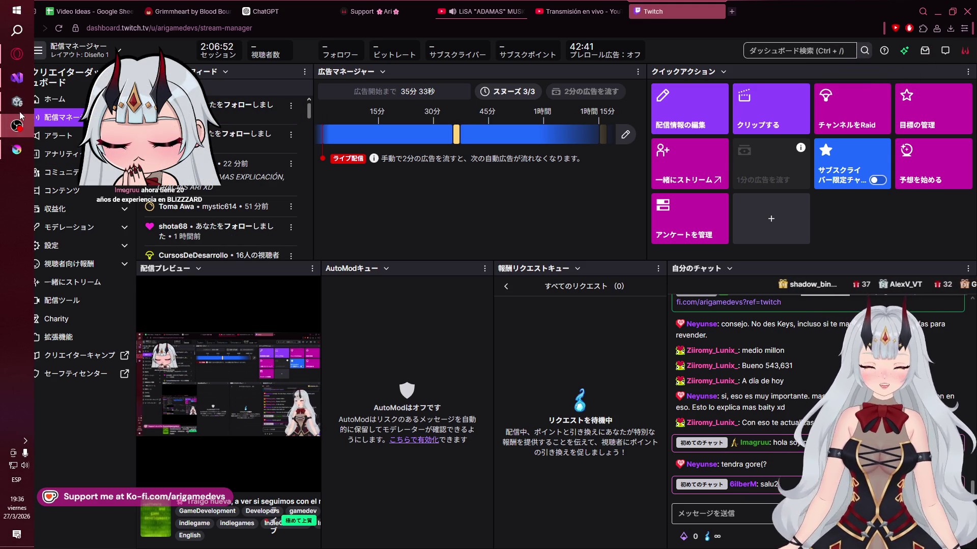
click(16, 101)
Bring Krita's Violet Princess.kra drawing forward and zoom around the red-hooded girl
click(17, 149)
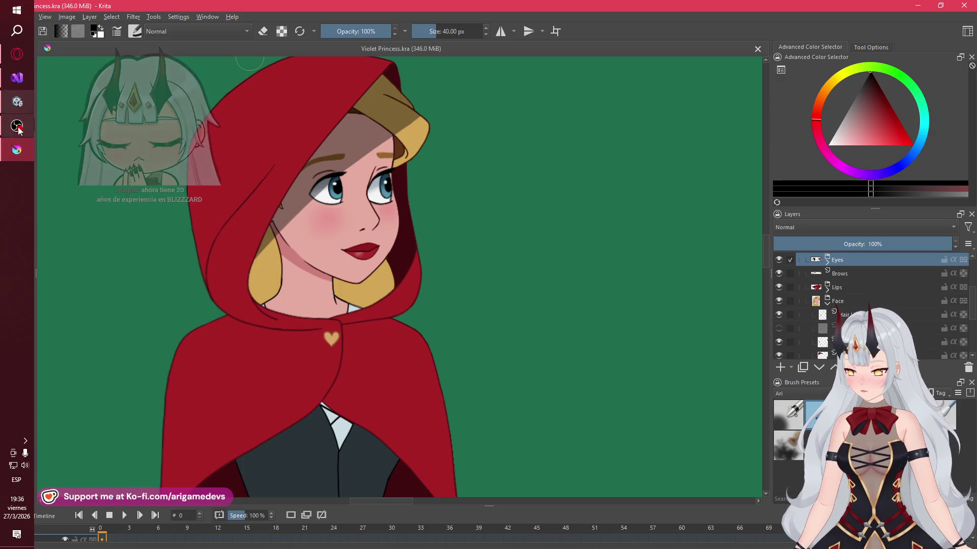
scroll(534, 310, up, 2)
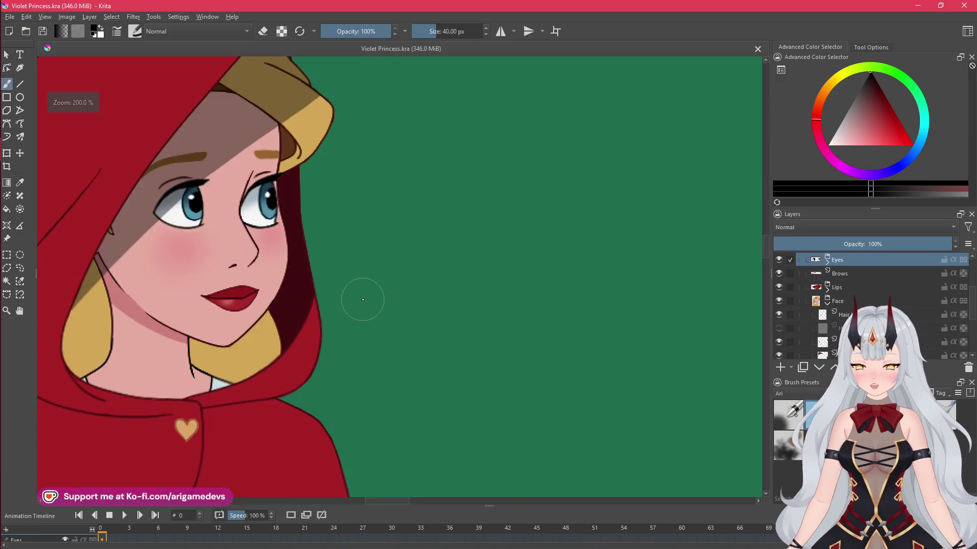
scroll(519, 319, down, 2)
scroll(481, 294, up, 2)
scroll(570, 304, down, 4)
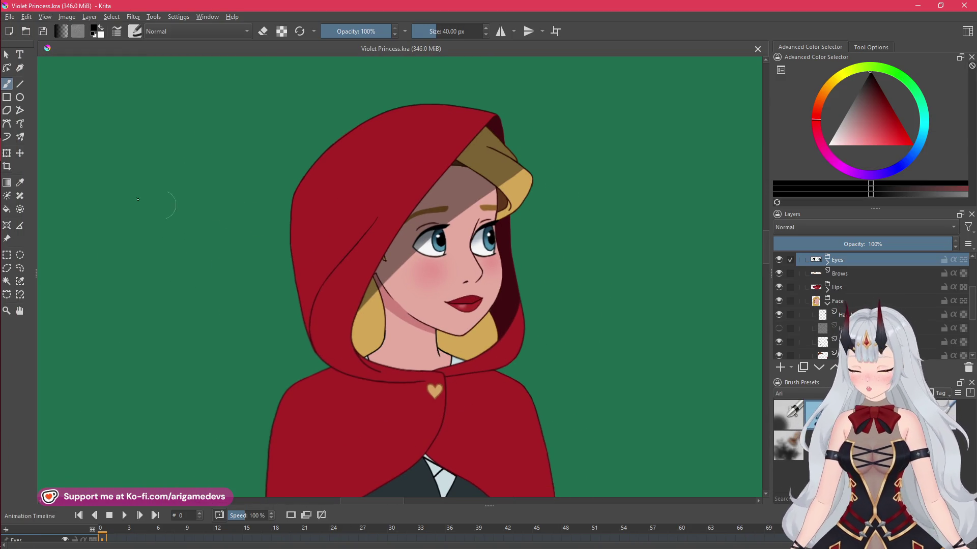
mouse_move(13, 127)
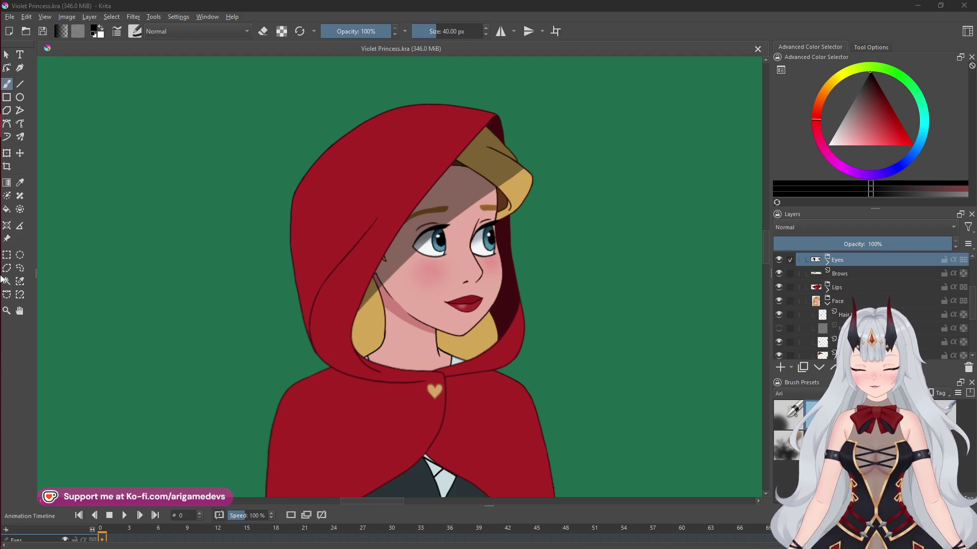
mouse_move(2, 279)
mouse_move(3, 111)
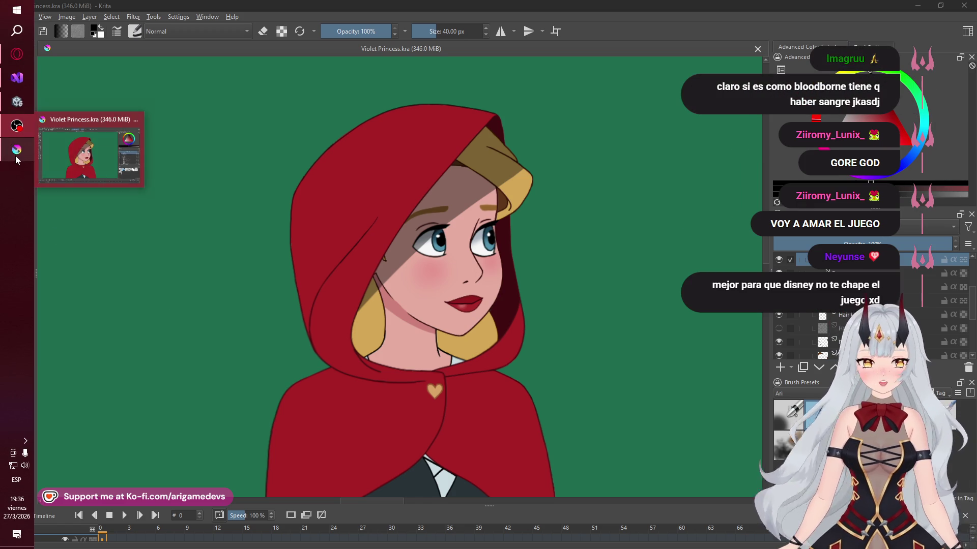
Bring Unity's Map scene forward and pan to frame the pink and blue rooms
click(18, 103)
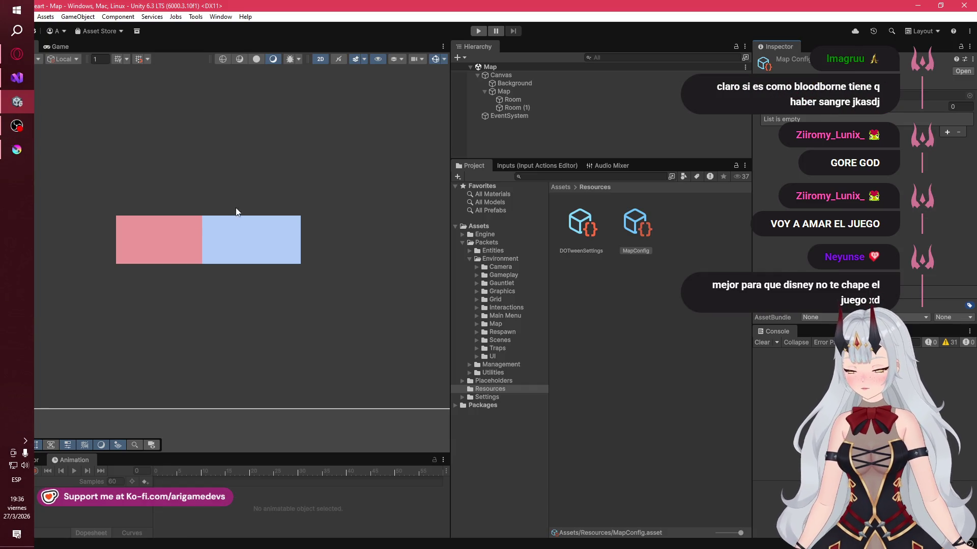
scroll(221, 233, up, 2)
mouse_move(226, 252)
mouse_down()
mouse_move(290, 211)
mouse_move(285, 221)
mouse_up()
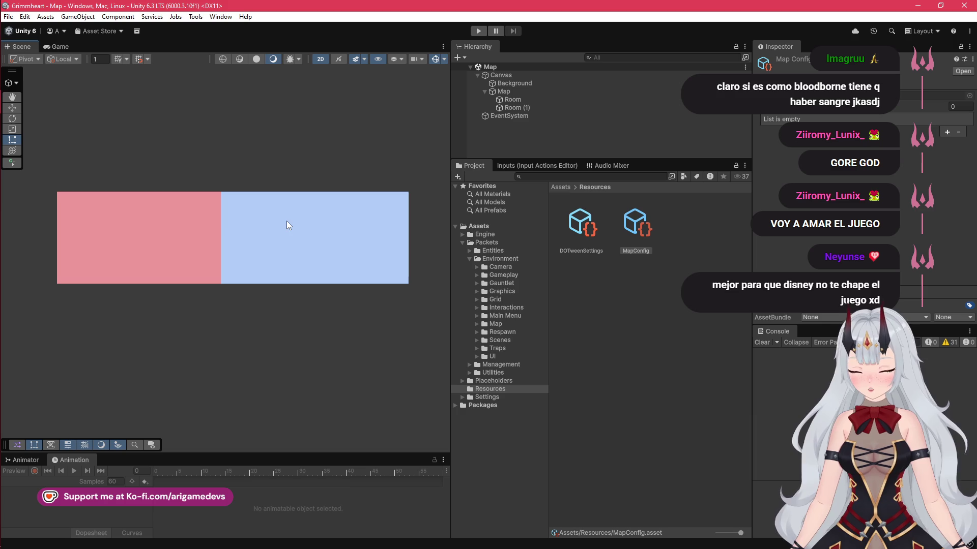
mouse_move(5, 144)
Switch over to OBS Studio with the MapConfig asset left in Unity's Inspector
click(17, 126)
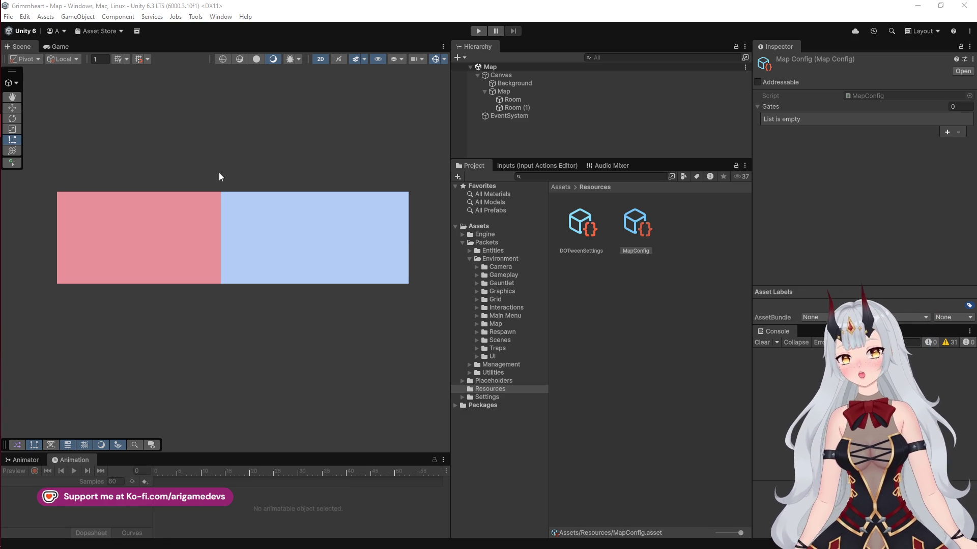
mouse_move(1, 205)
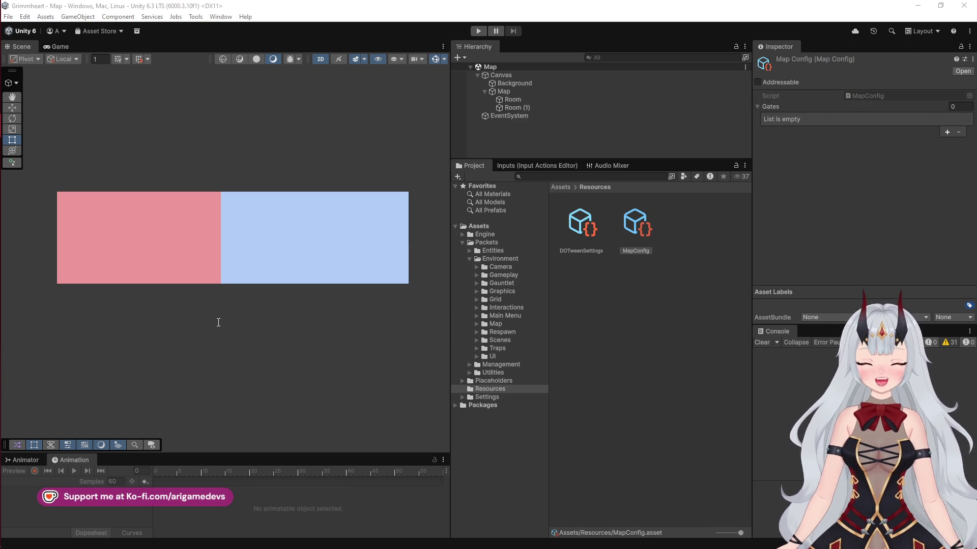
mouse_move(2, 147)
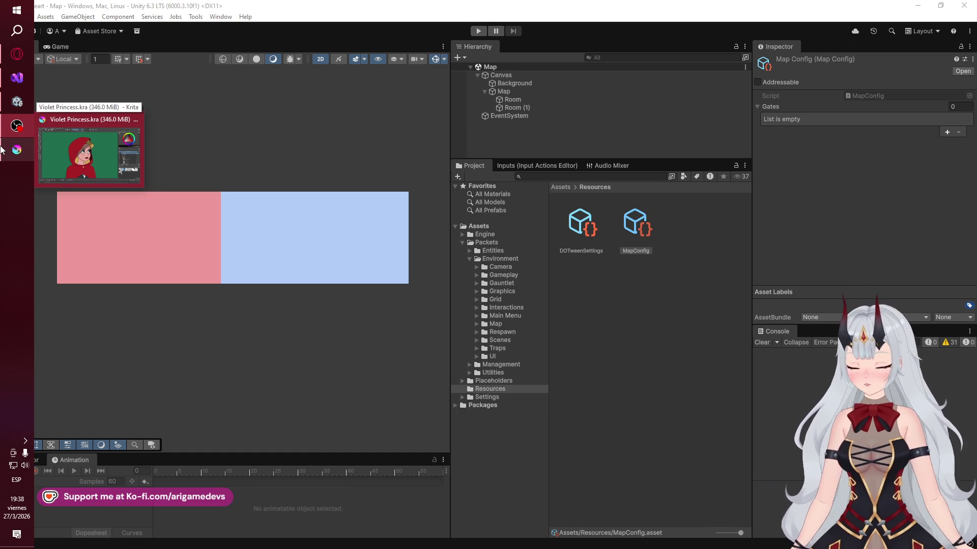
Switch to OBS Studio and enable the Draw overlay from the Docks menu
click(15, 100)
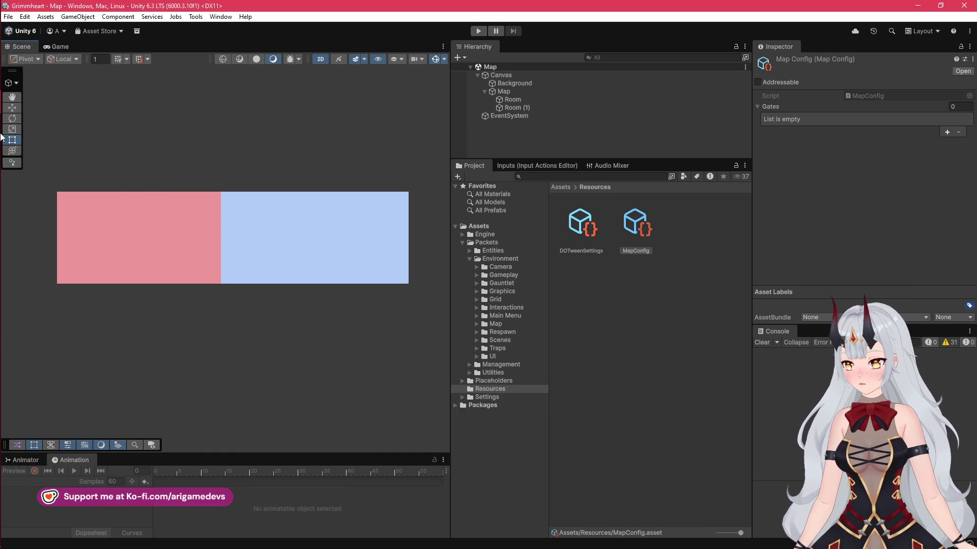
mouse_move(1, 129)
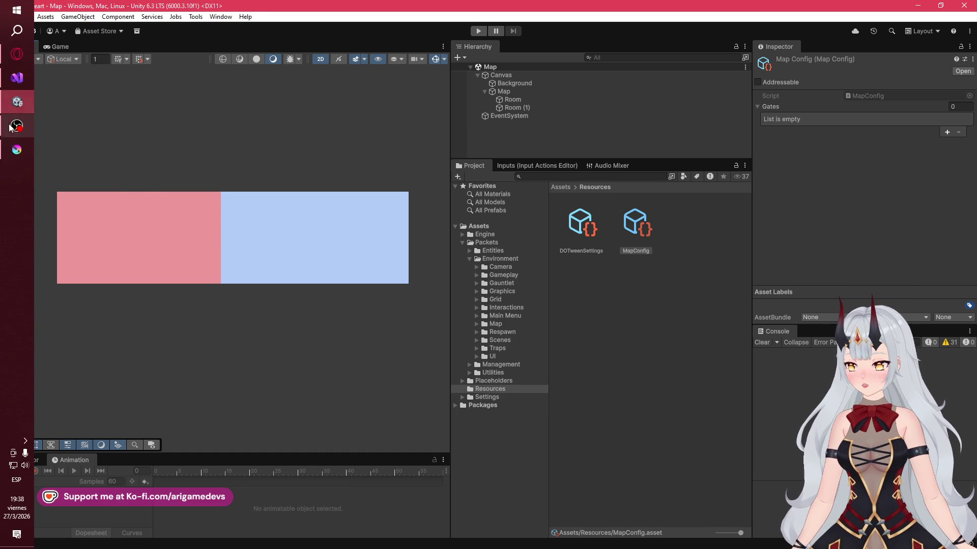
click(13, 127)
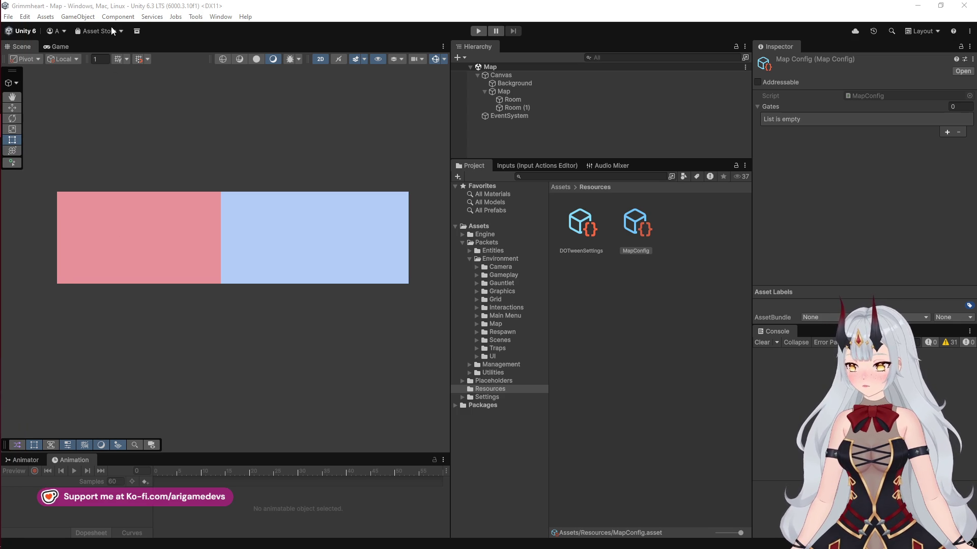
click(75, 20)
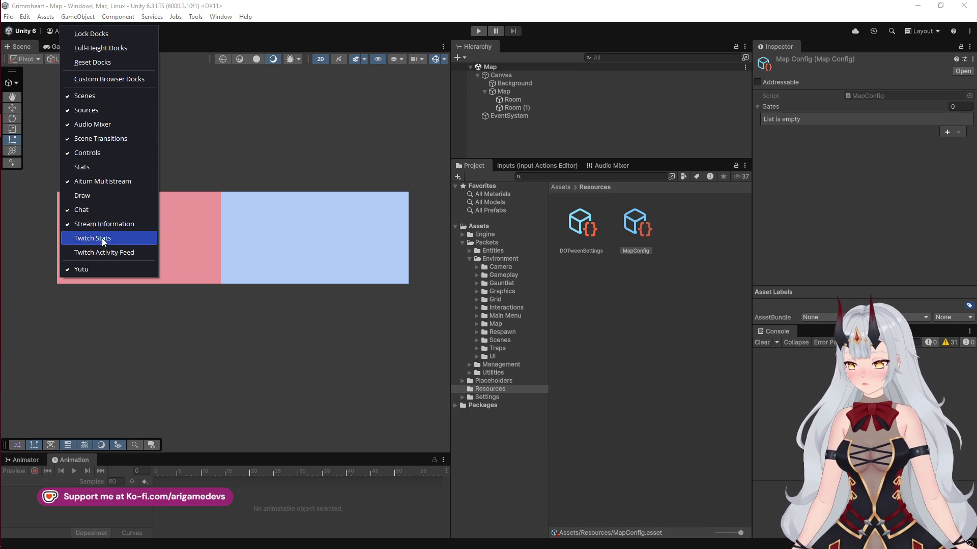
click(111, 201)
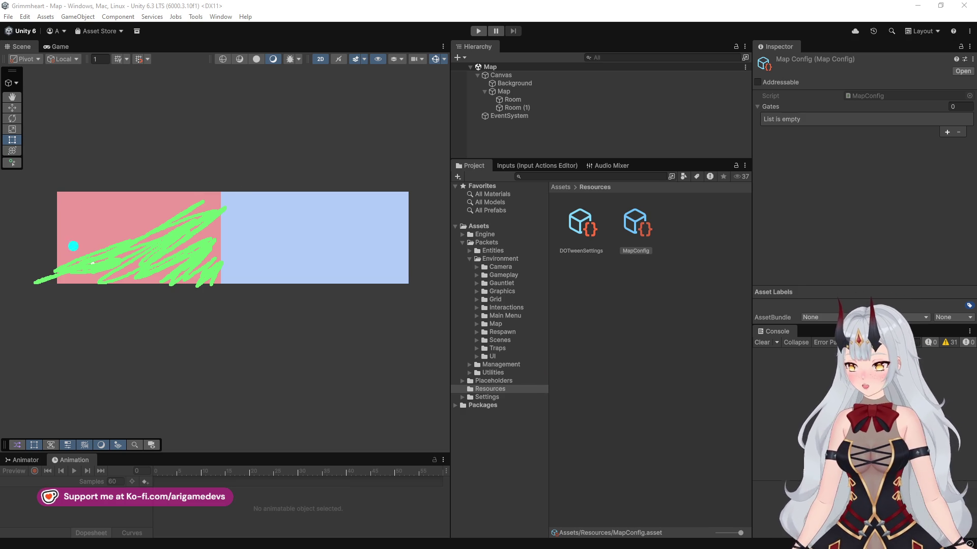
Draw yellow scribbles and an arrow on the pink room, green over the blue room, then clear them
mouse_move(77, 244)
mouse_down()
mouse_move(131, 229)
mouse_move(102, 234)
mouse_move(173, 192)
mouse_up()
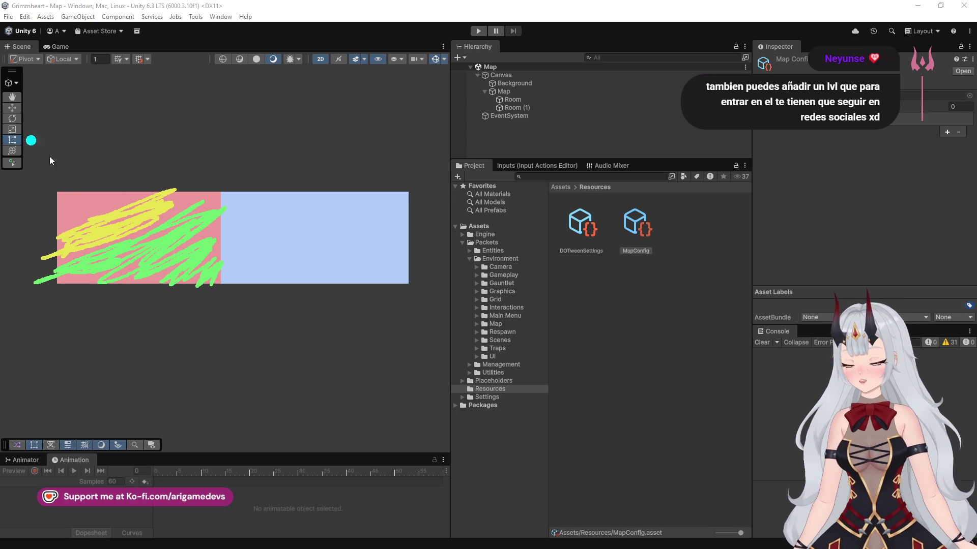
drag(41, 211, 50, 212)
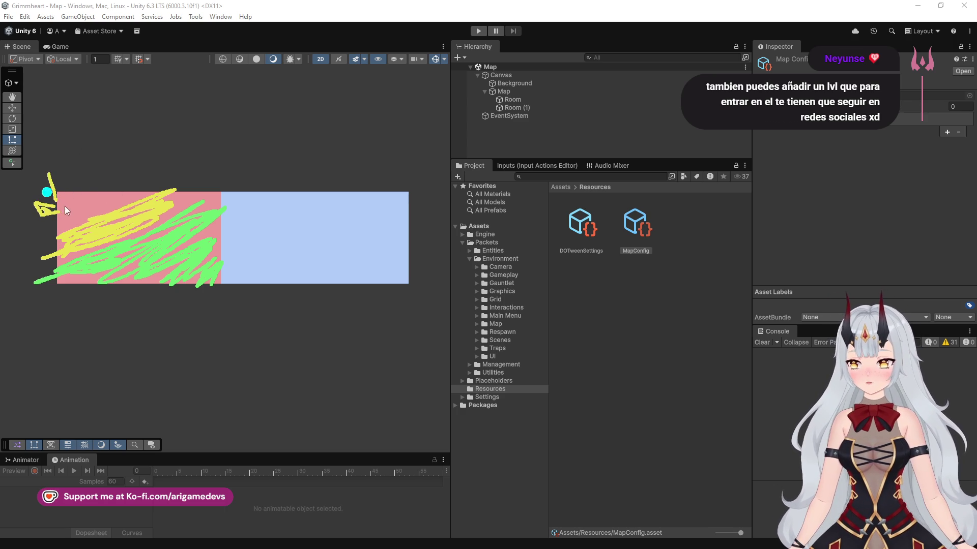
drag(66, 176, 55, 197)
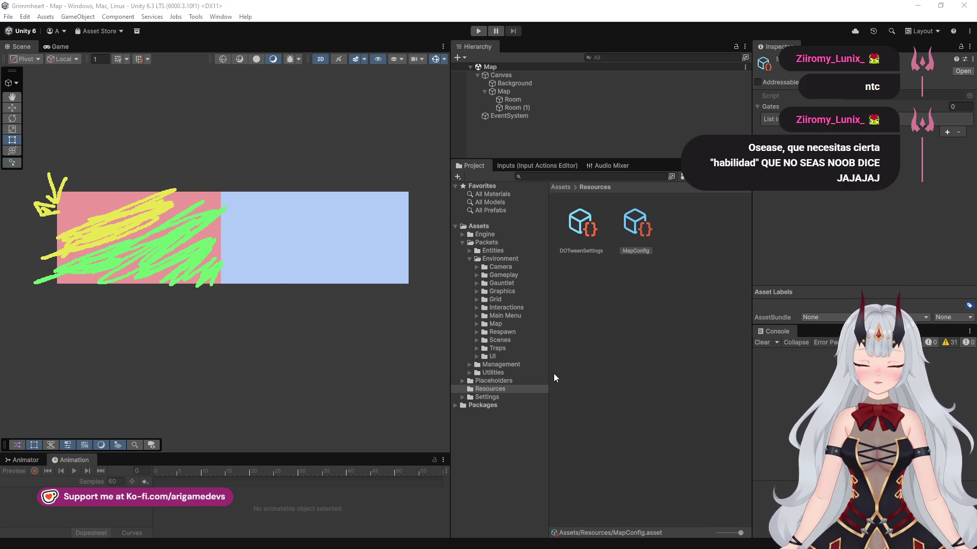
mouse_move(244, 281)
mouse_down()
mouse_move(220, 259)
mouse_move(261, 224)
mouse_move(371, 292)
mouse_move(288, 212)
mouse_move(356, 254)
mouse_up()
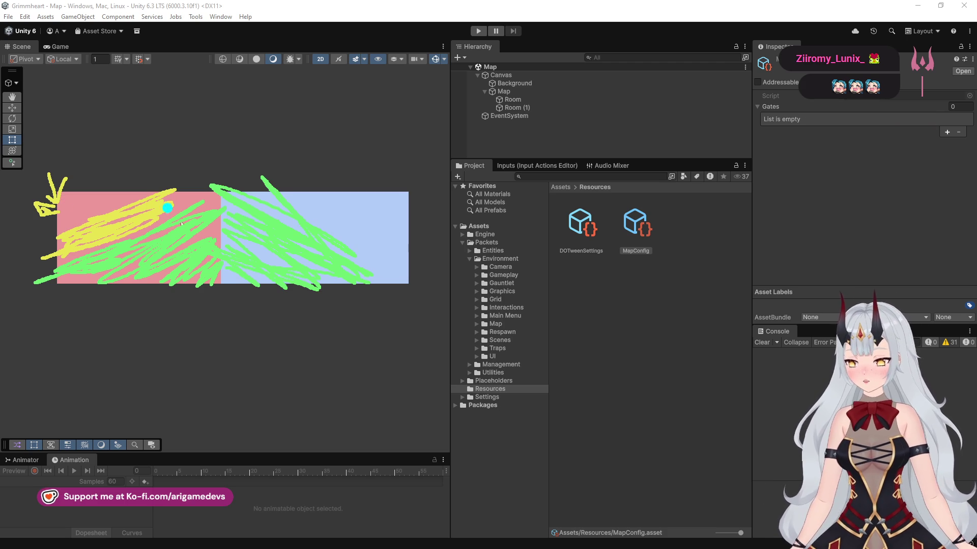
key(Escape)
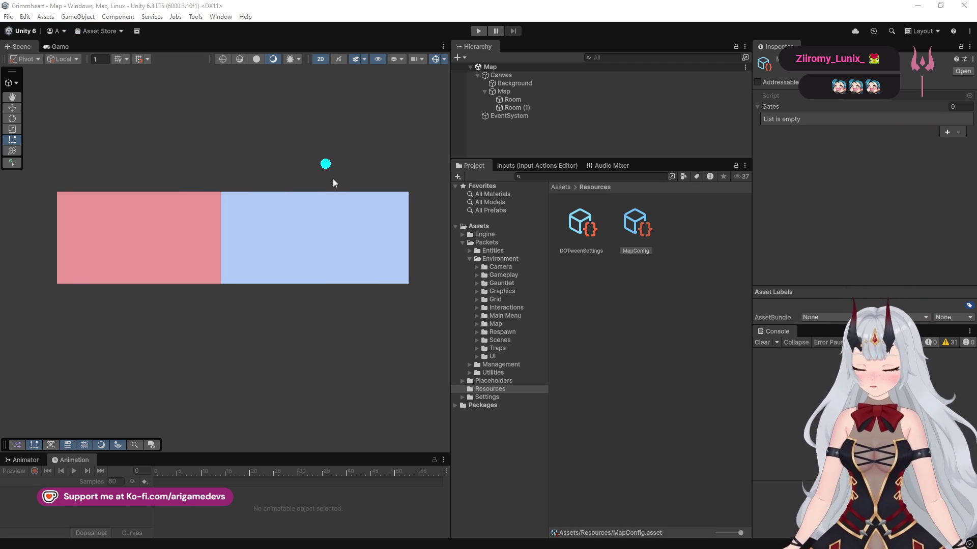
key(alt+Tab)
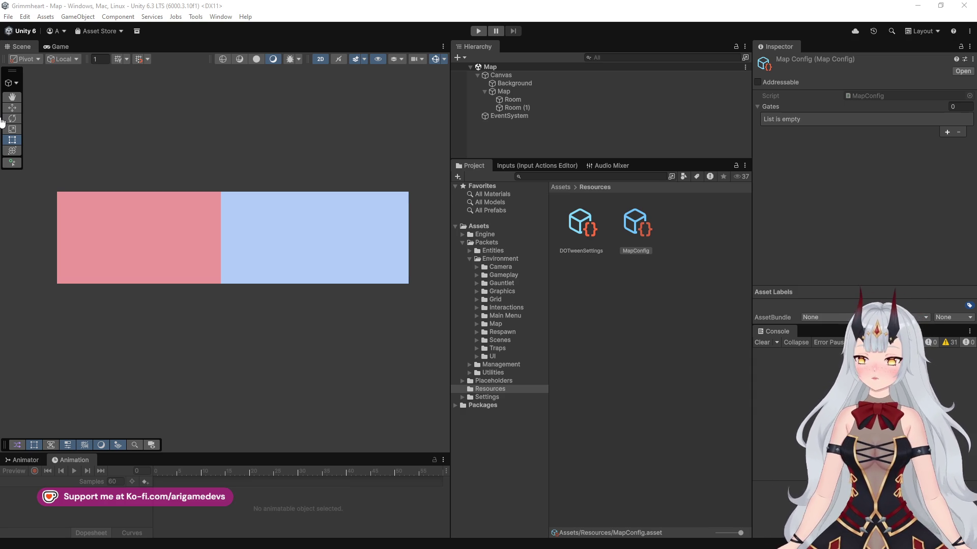
key(alt+Tab)
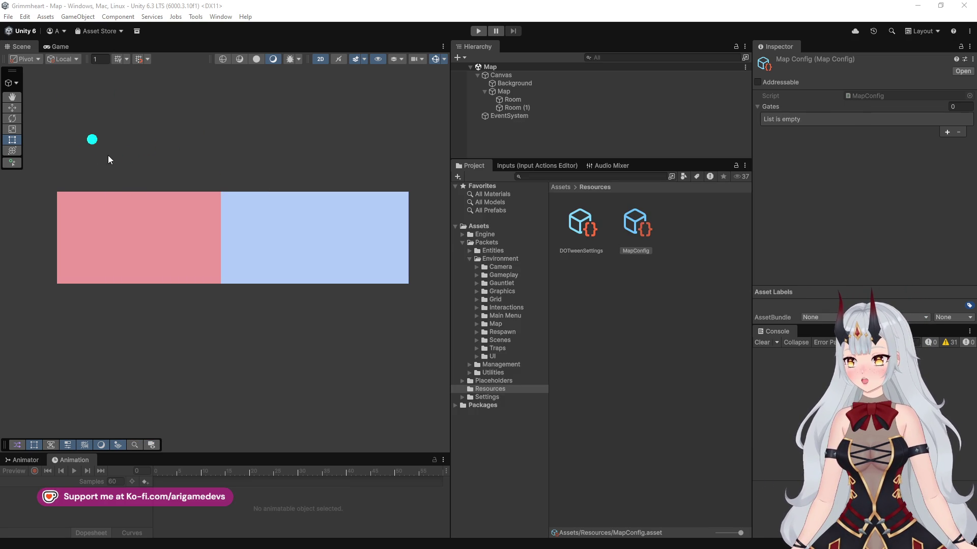
Draw green ledge lines toward the pink room and blue figure strokes joined by a curve
drag(130, 147, 139, 207)
mouse_move(227, 171)
mouse_down()
mouse_move(165, 171)
mouse_move(167, 217)
mouse_up()
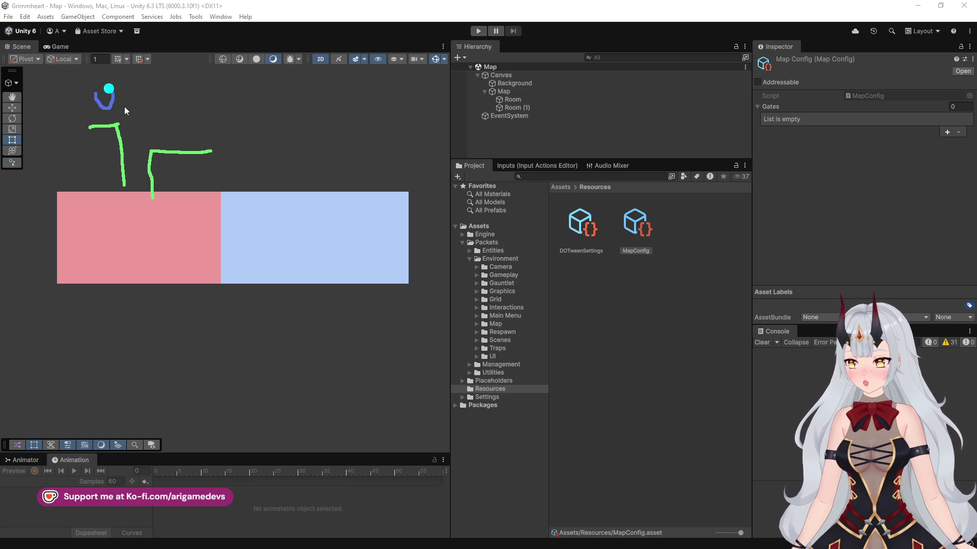
mouse_move(122, 135)
mouse_down()
mouse_move(123, 144)
mouse_move(194, 148)
mouse_move(185, 159)
mouse_move(175, 155)
mouse_up()
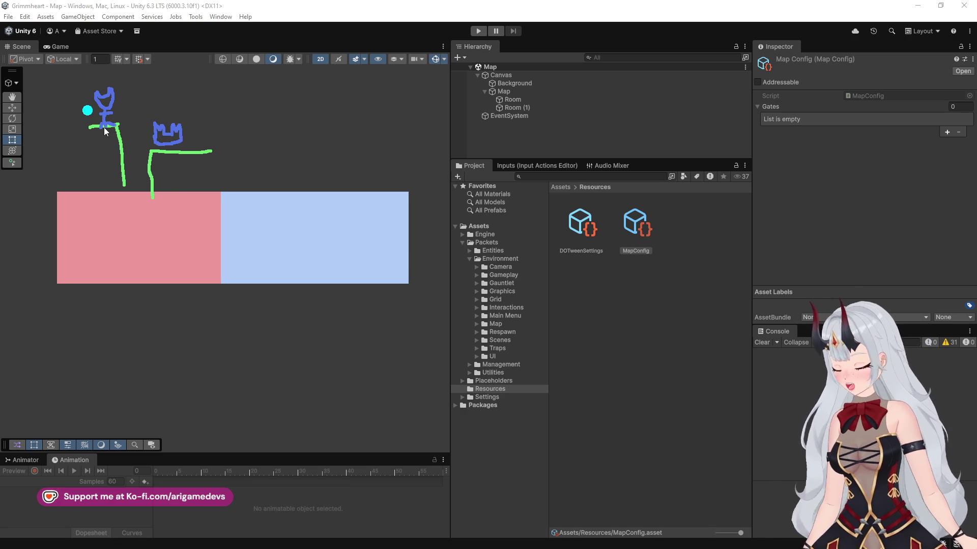
mouse_move(113, 122)
mouse_down()
mouse_move(66, 133)
mouse_move(73, 145)
mouse_up()
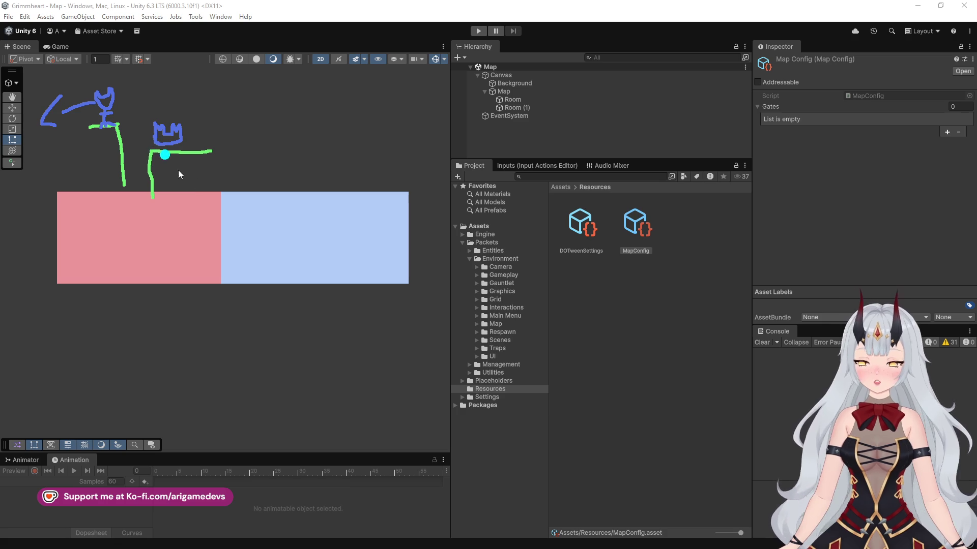
drag(168, 160, 139, 133)
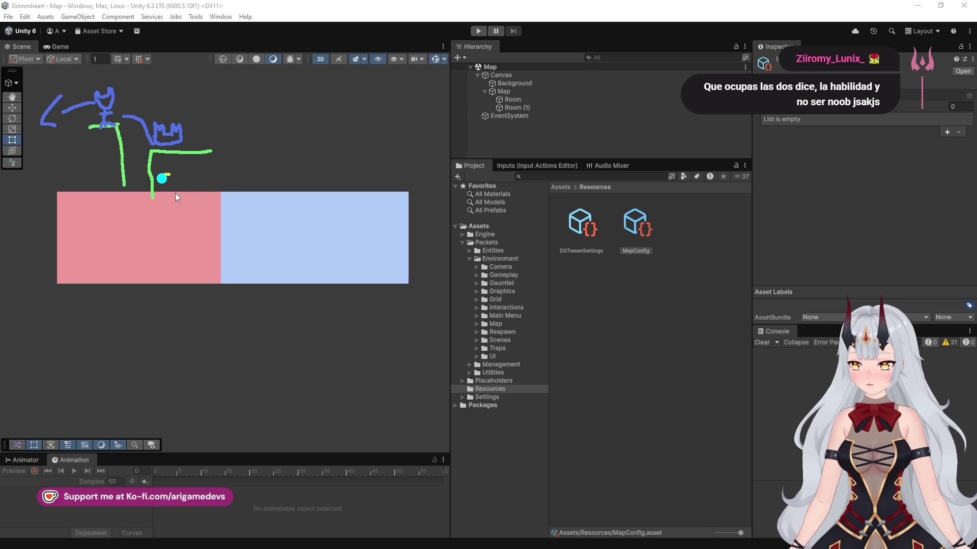
drag(195, 185, 181, 184)
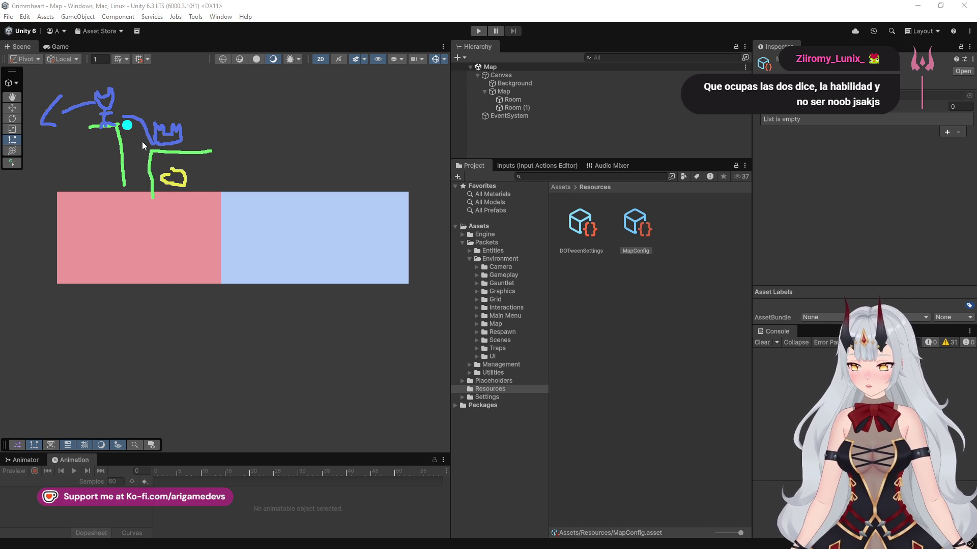
Add small yellow marks, a blue line across the sketch, and red strokes over the figure
drag(138, 131, 133, 139)
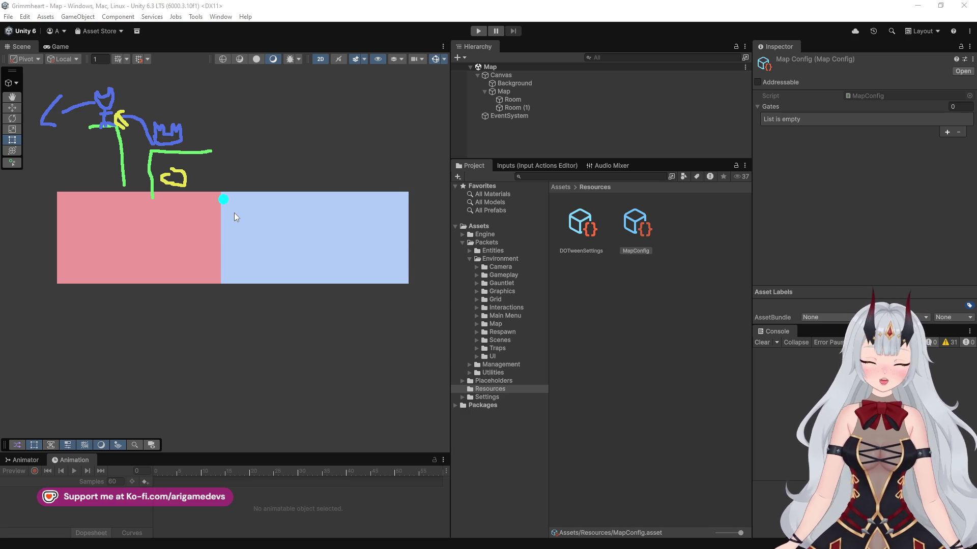
drag(128, 93, 123, 108)
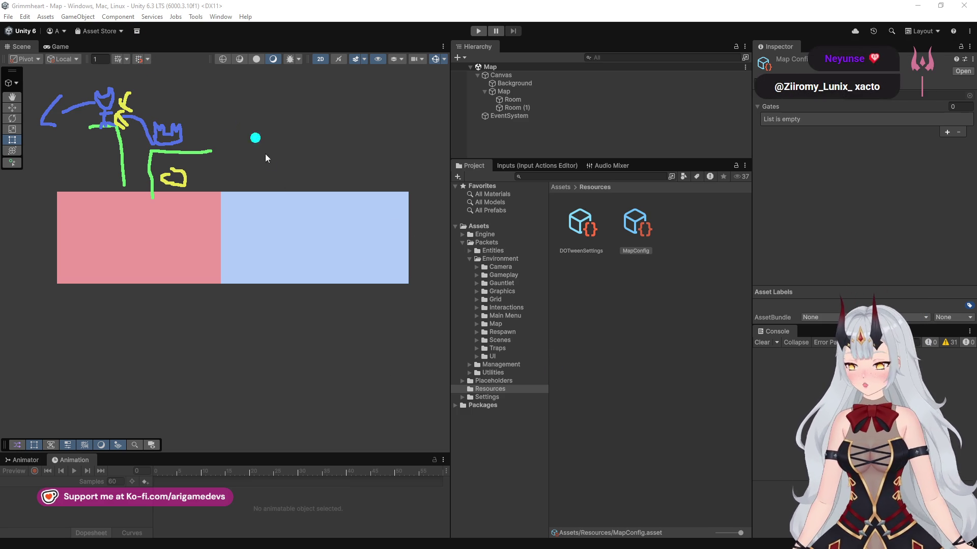
mouse_move(230, 176)
mouse_down()
mouse_move(167, 184)
mouse_move(130, 123)
mouse_up()
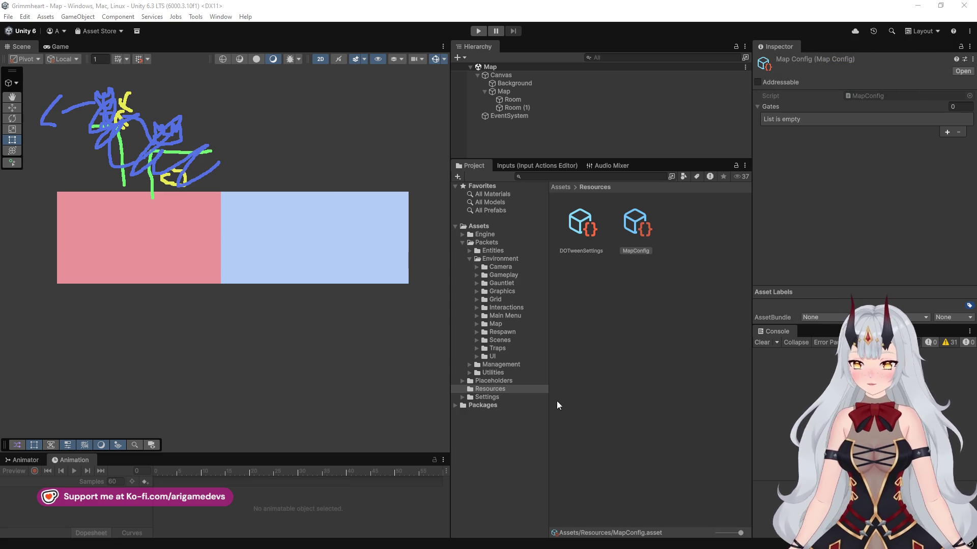
mouse_move(105, 99)
mouse_down()
mouse_move(92, 118)
mouse_move(107, 105)
mouse_move(124, 109)
mouse_up()
drag(83, 81, 71, 95)
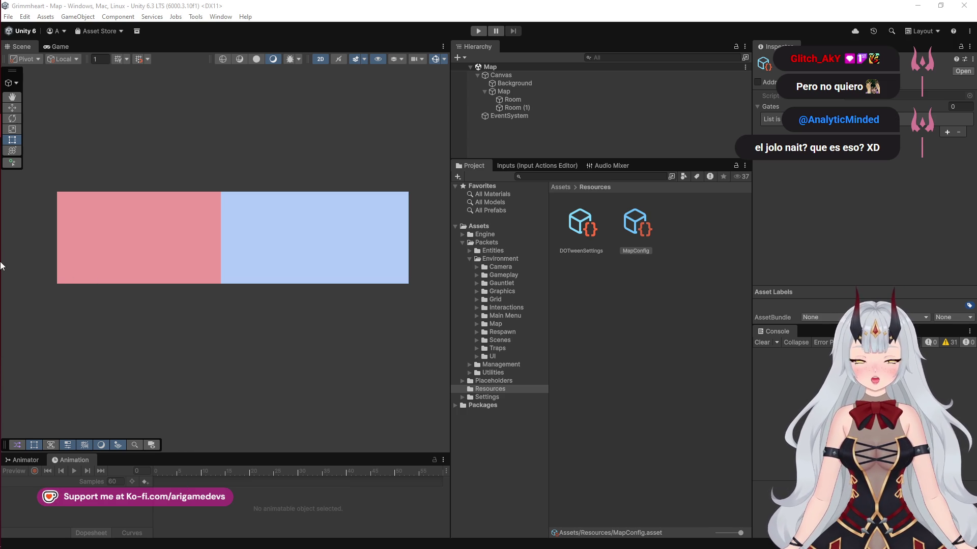
Open the Grimmheart itch.io tab in the browser and run the game in the page
click(18, 55)
click(191, 11)
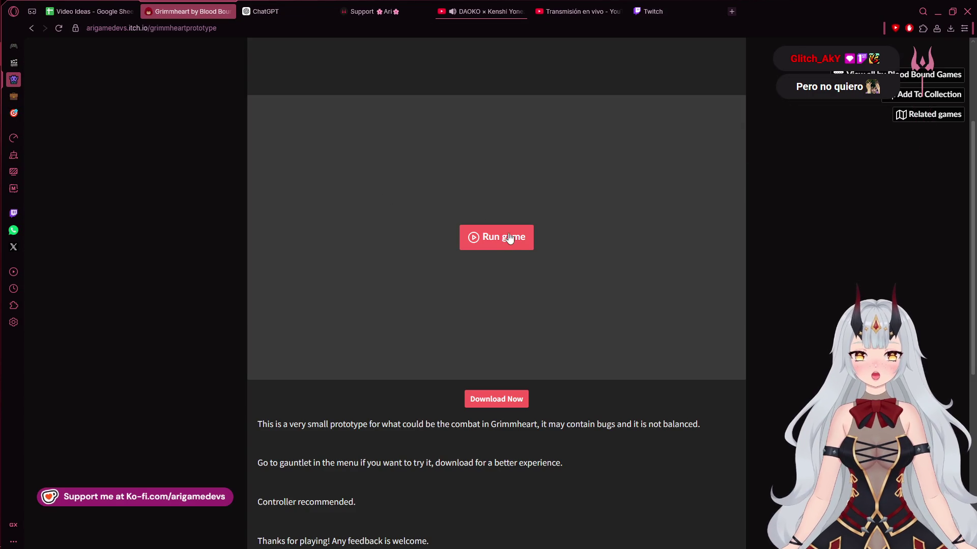
click(504, 237)
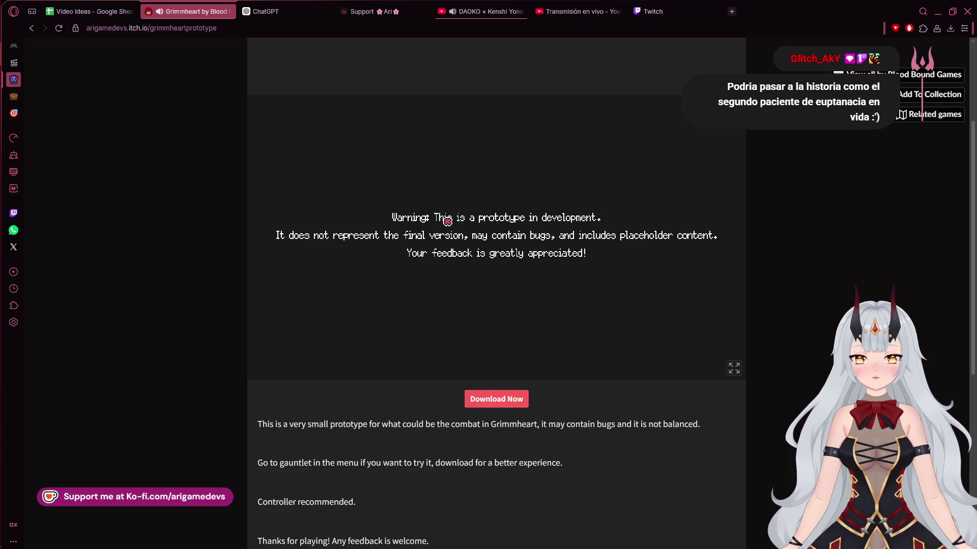
Lower Master Volume in the game's Settings > Audio, then return to the main menu
click(367, 279)
click(496, 240)
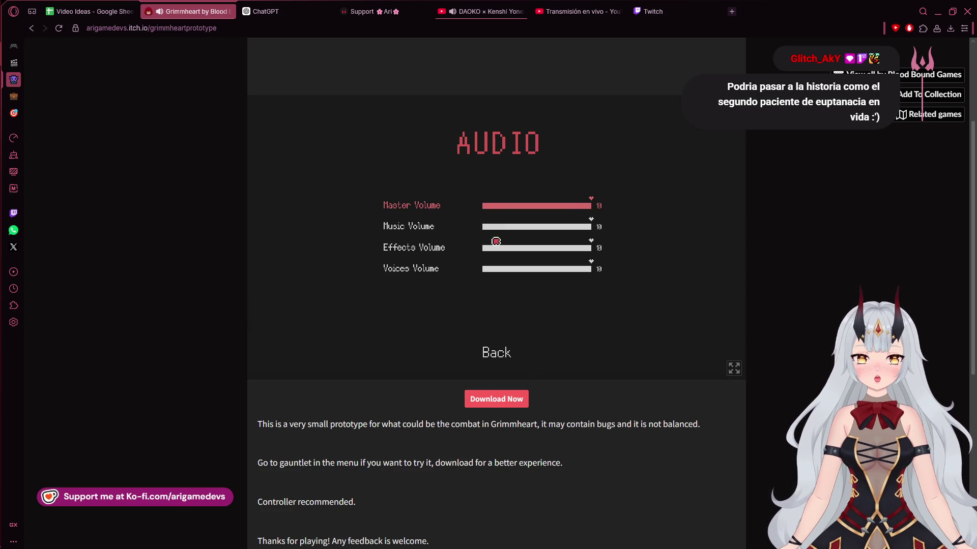
click(481, 206)
click(500, 360)
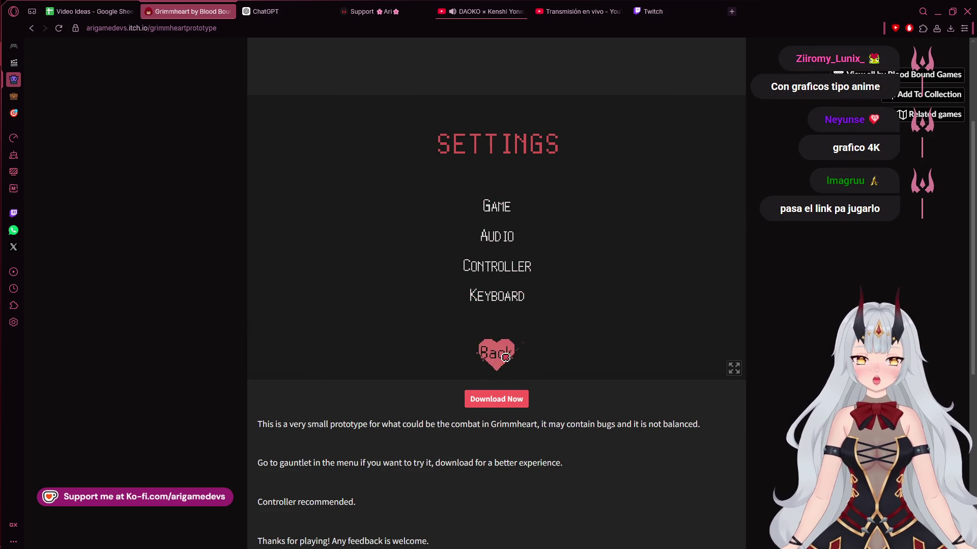
click(497, 353)
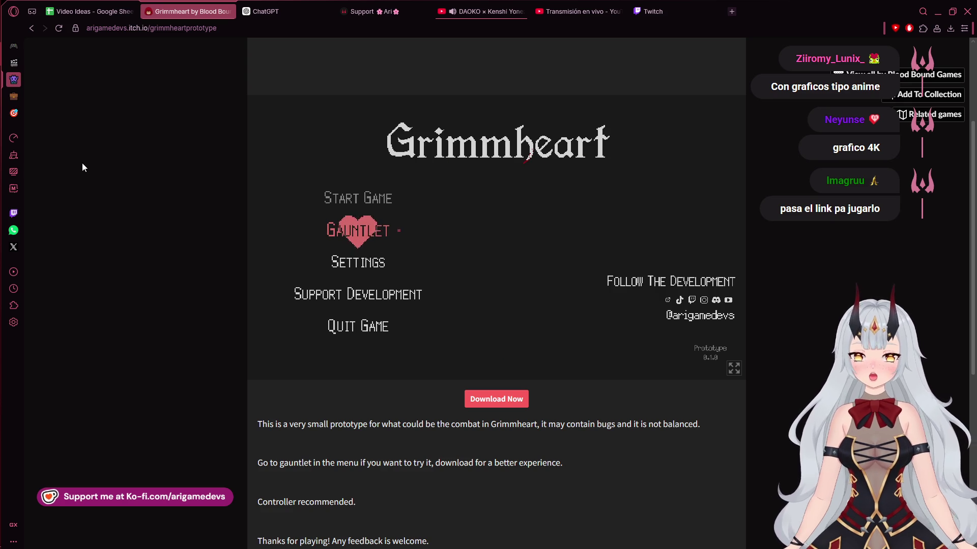
mouse_move(2, 173)
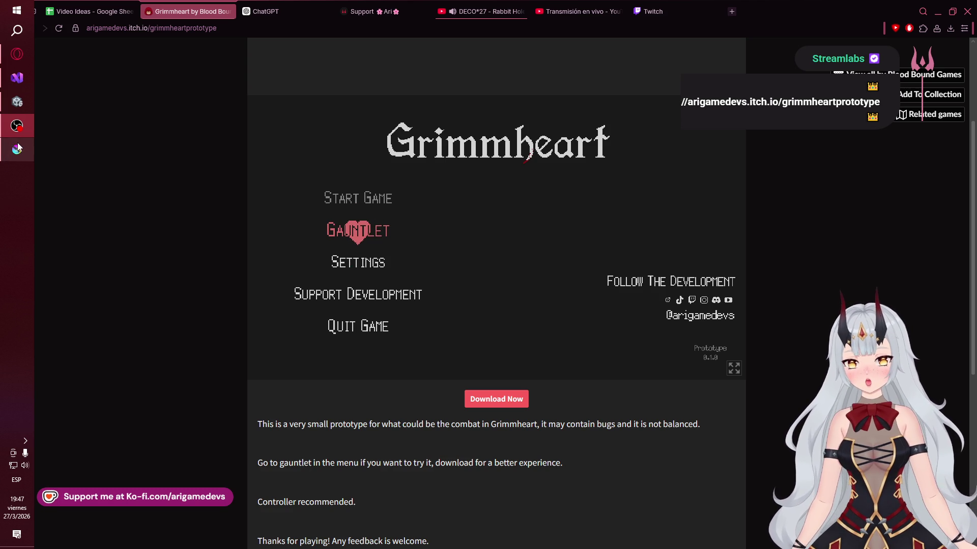
mouse_move(20, 128)
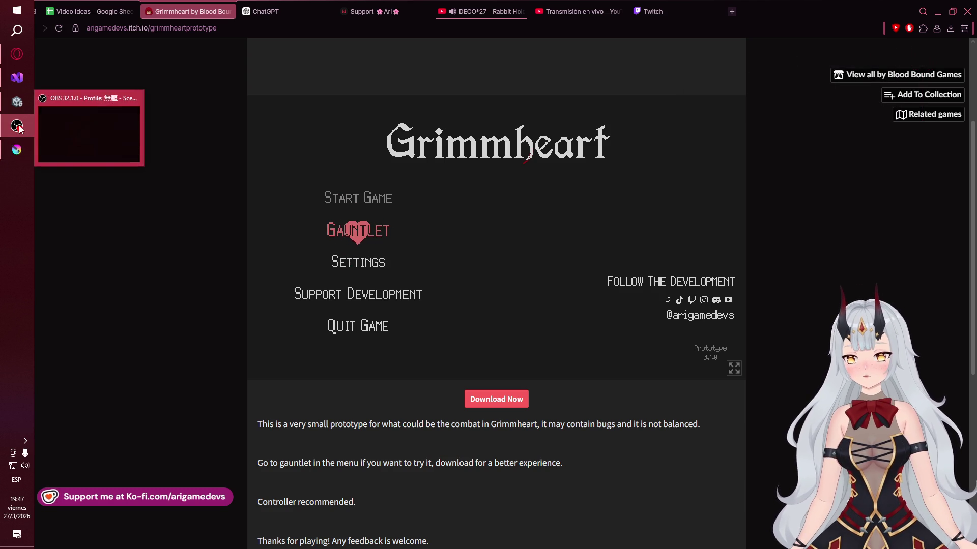
click(17, 149)
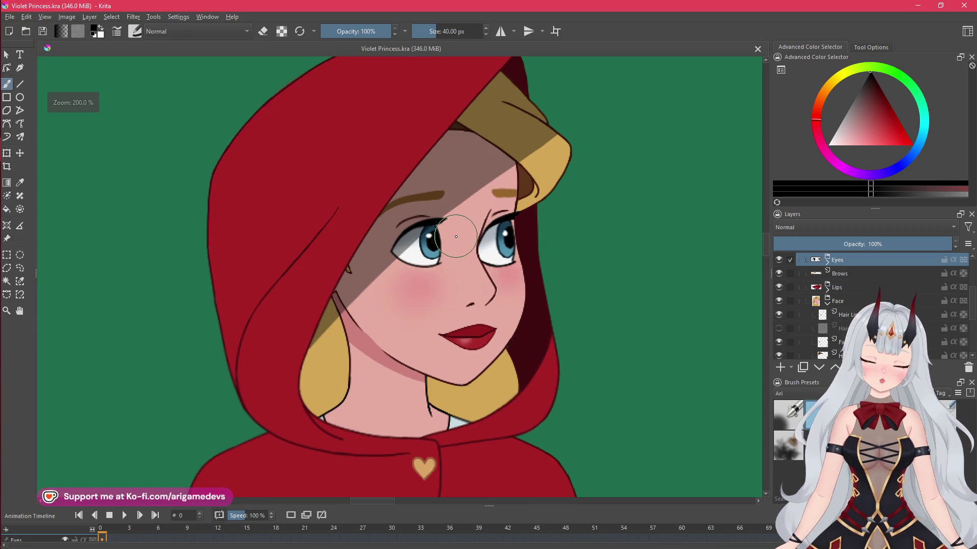
key(F3)
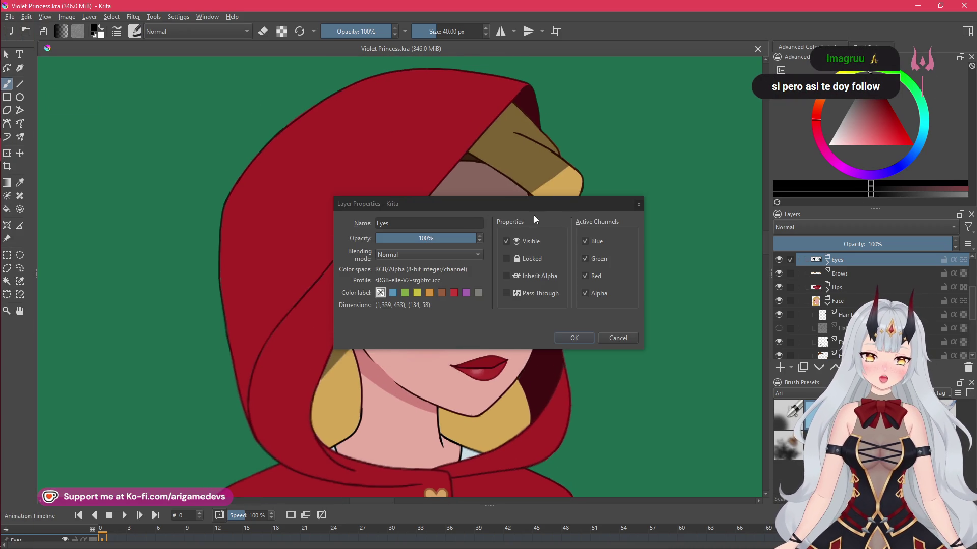
click(639, 204)
mouse_move(395, 197)
mouse_down()
mouse_move(412, 188)
mouse_move(404, 189)
mouse_up()
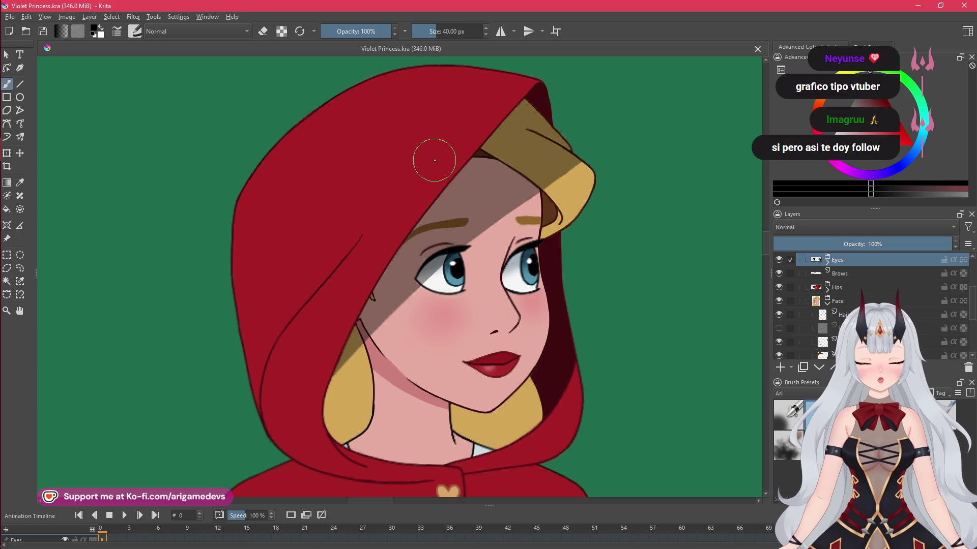
mouse_move(1, 126)
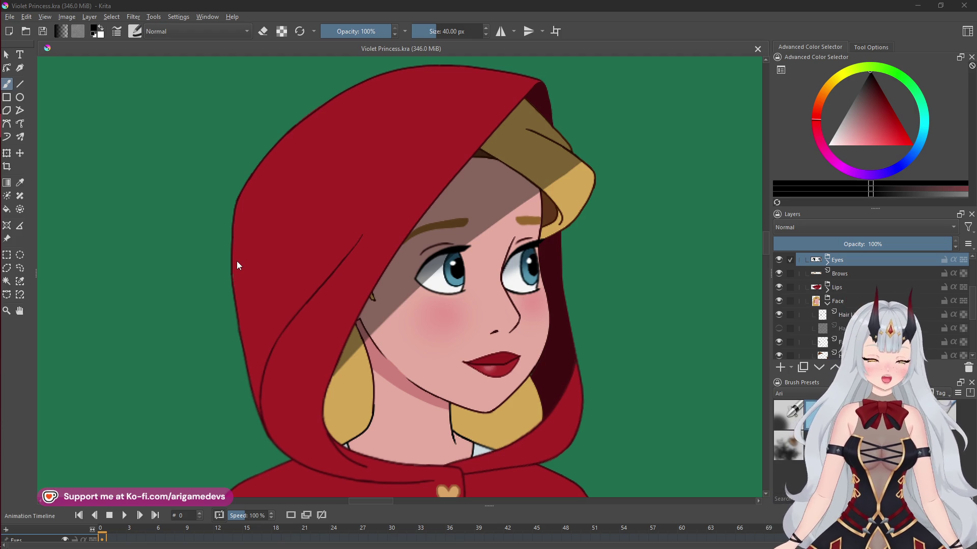
mouse_move(1, 220)
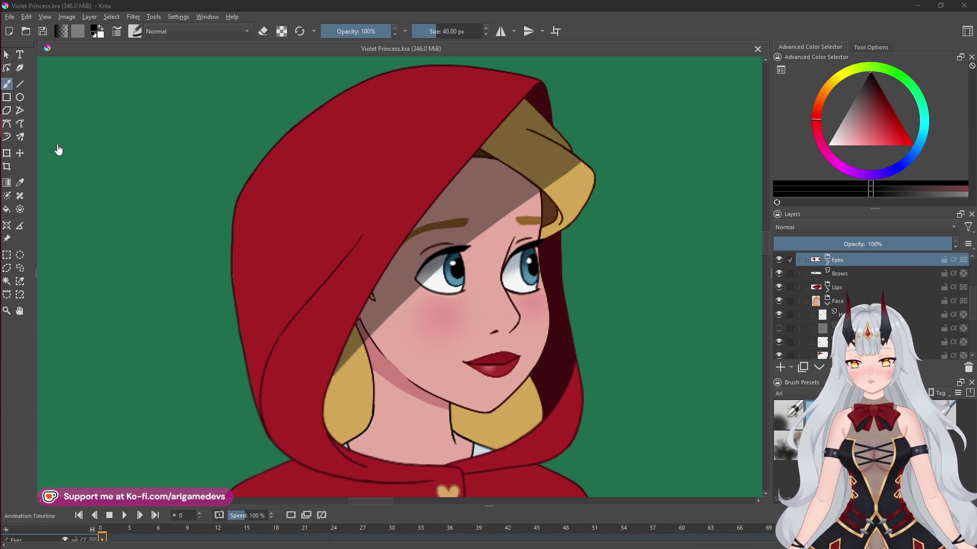
Bring Unity forward, zoom onto the pink and blue rooms, then focus OBS Studio's Docks menu
mouse_move(1, 176)
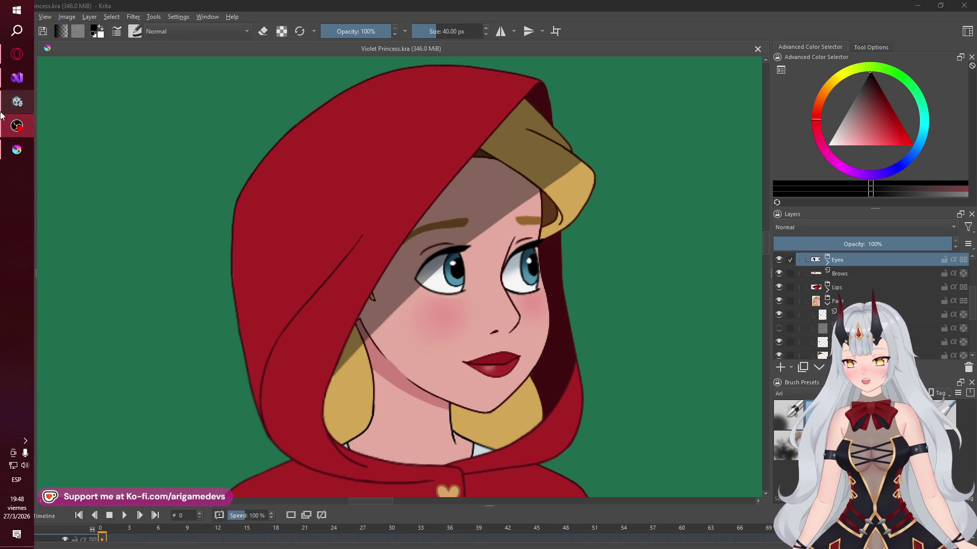
click(13, 150)
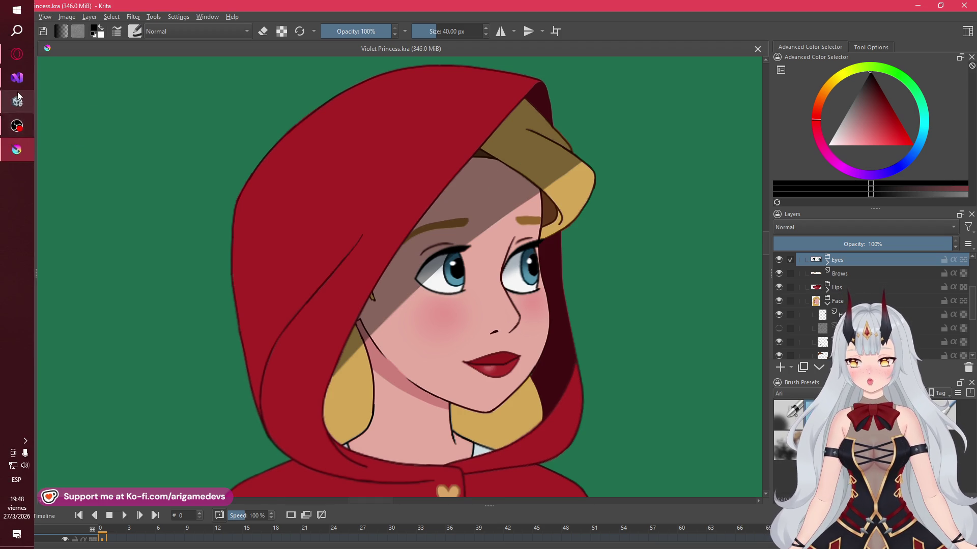
click(13, 102)
scroll(292, 242, up, 3)
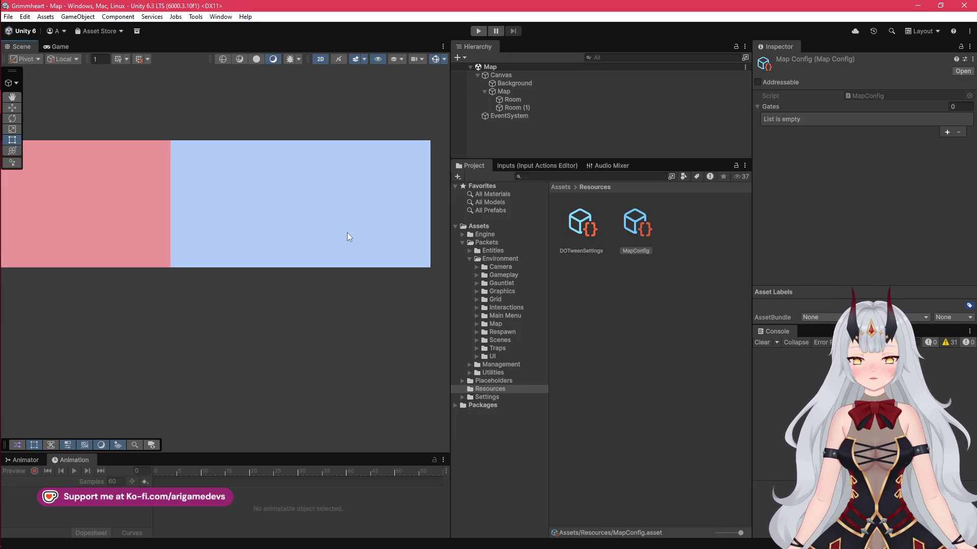
mouse_move(1, 169)
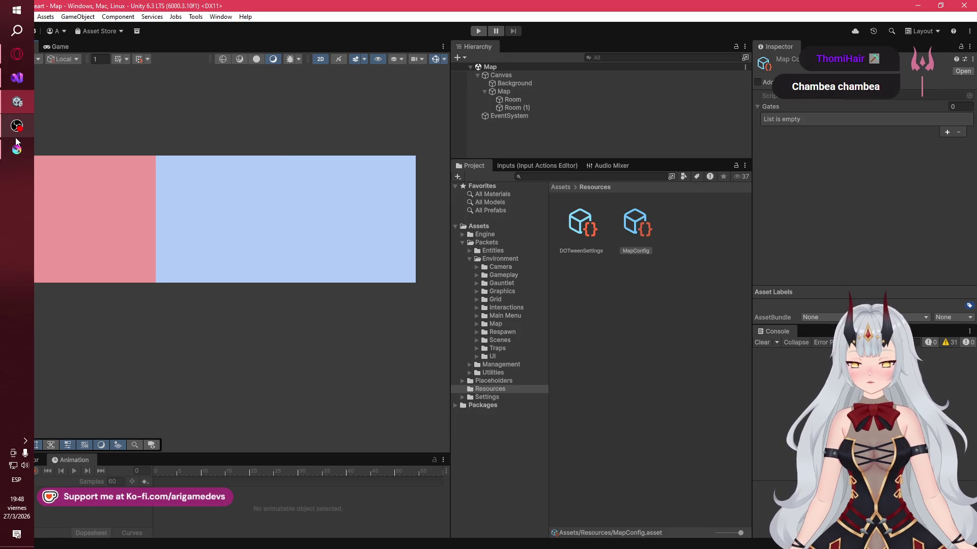
click(13, 141)
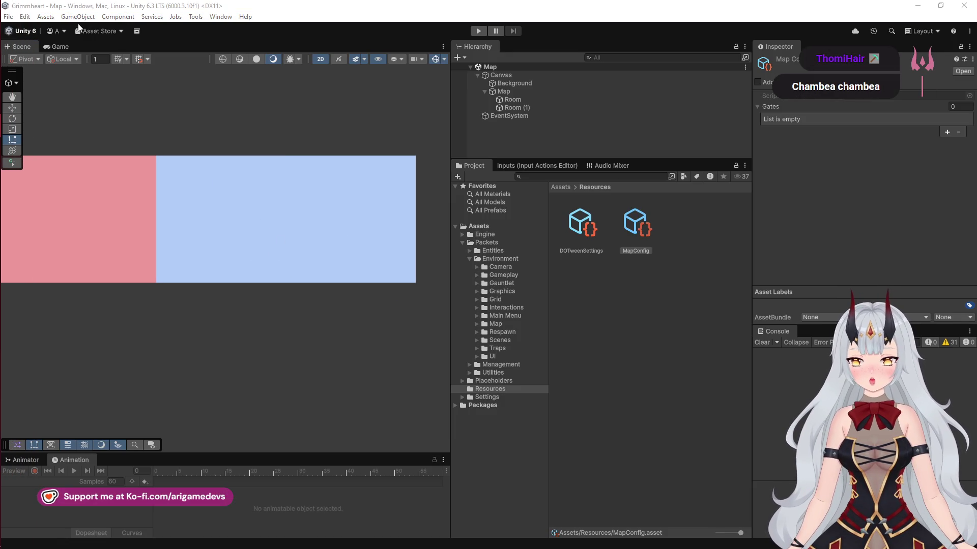
click(71, 0)
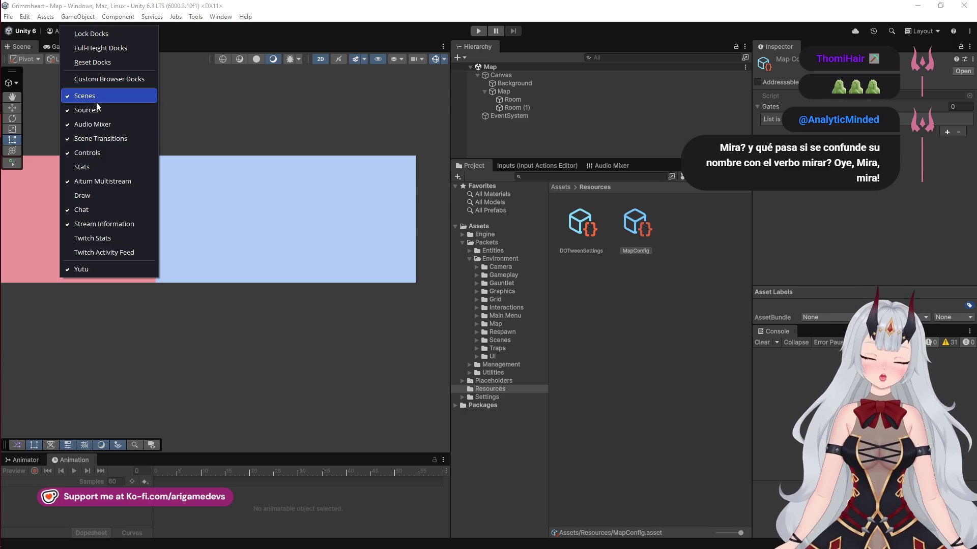
Enable the Draw dock so the pen overlay covers Unity's Map scene
click(89, 200)
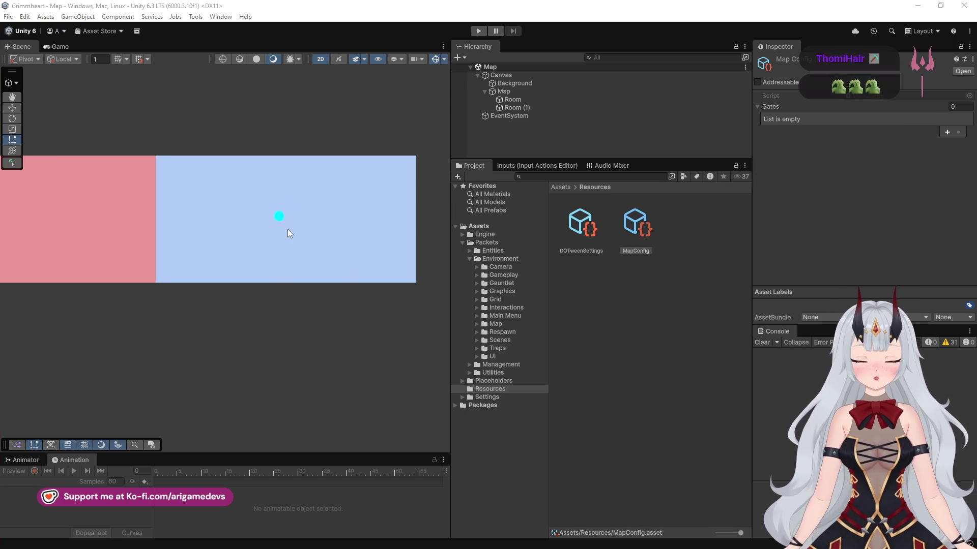
Sketch a red wall line, stick figure and box over the blue room, then erase the circled A
drag(295, 249, 302, 292)
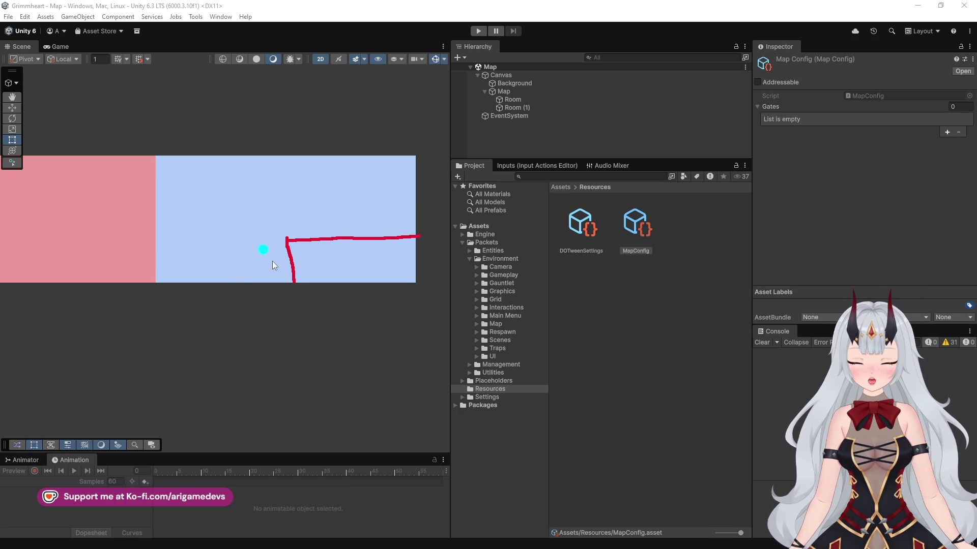
mouse_move(266, 271)
mouse_down()
mouse_move(273, 296)
mouse_move(274, 283)
mouse_up()
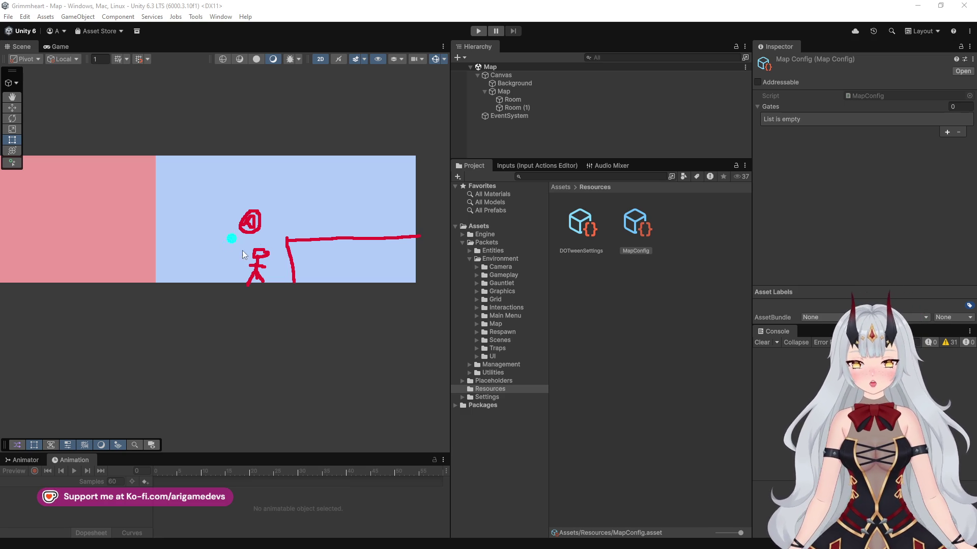
drag(236, 258, 336, 240)
mouse_move(219, 181)
mouse_down()
mouse_move(340, 226)
mouse_move(321, 237)
mouse_up()
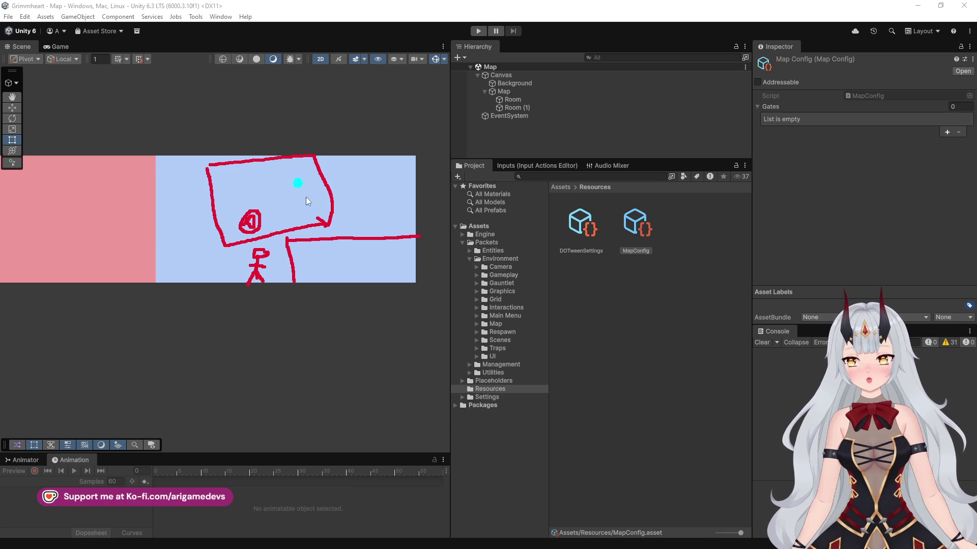
mouse_move(246, 236)
mouse_down()
mouse_move(258, 234)
mouse_move(260, 252)
mouse_move(244, 229)
mouse_move(290, 227)
mouse_move(246, 233)
mouse_move(277, 231)
mouse_up()
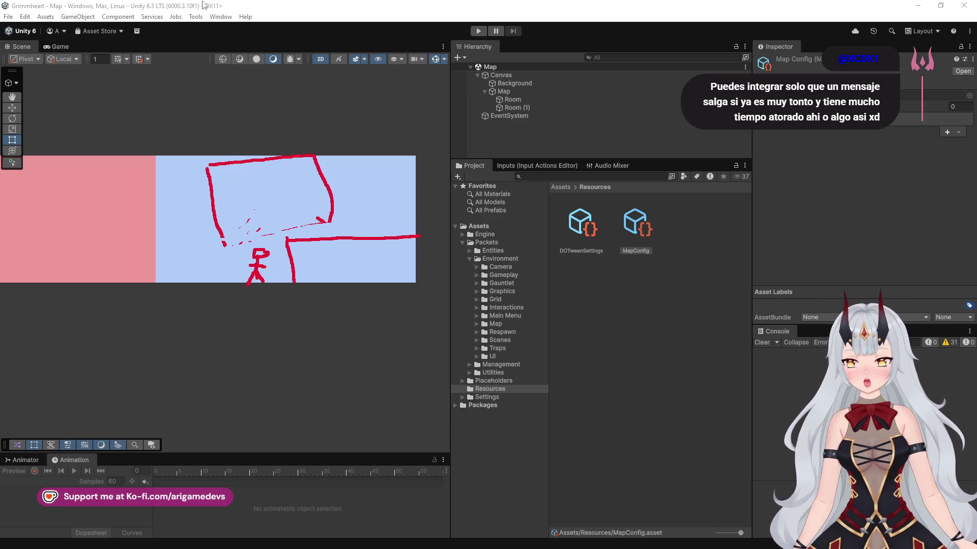
Draw a green gate line left of the stick figure and begin the 30 label below it
mouse_move(297, 255)
mouse_down()
mouse_move(248, 254)
mouse_move(233, 291)
mouse_up()
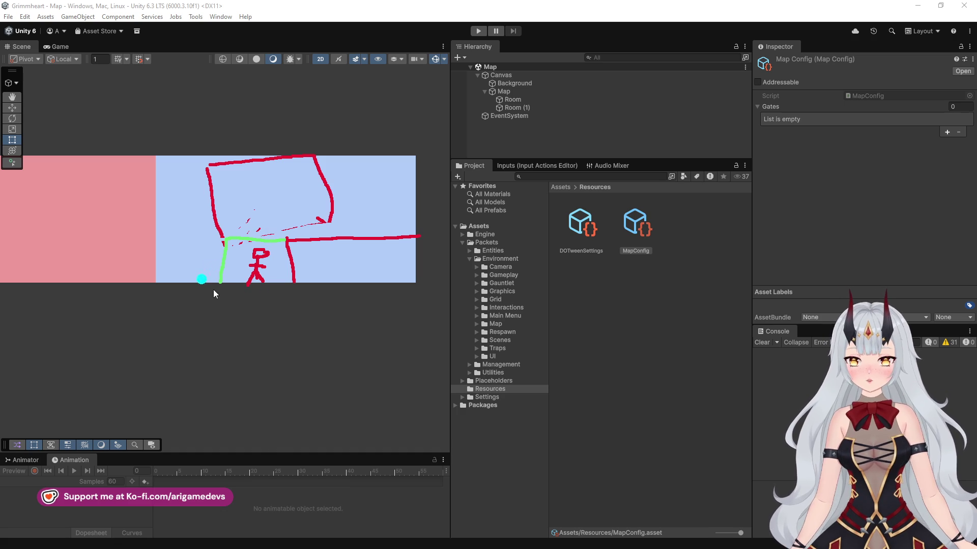
drag(209, 280, 224, 277)
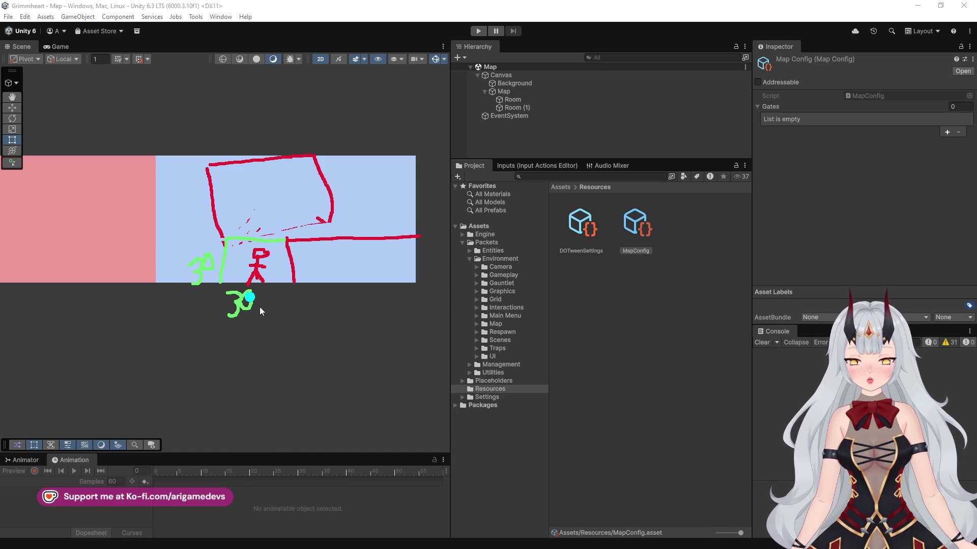
Finish the green '30s' label, write '60s' beneath it, and draw a small arrow above the gate
drag(280, 327, 279, 332)
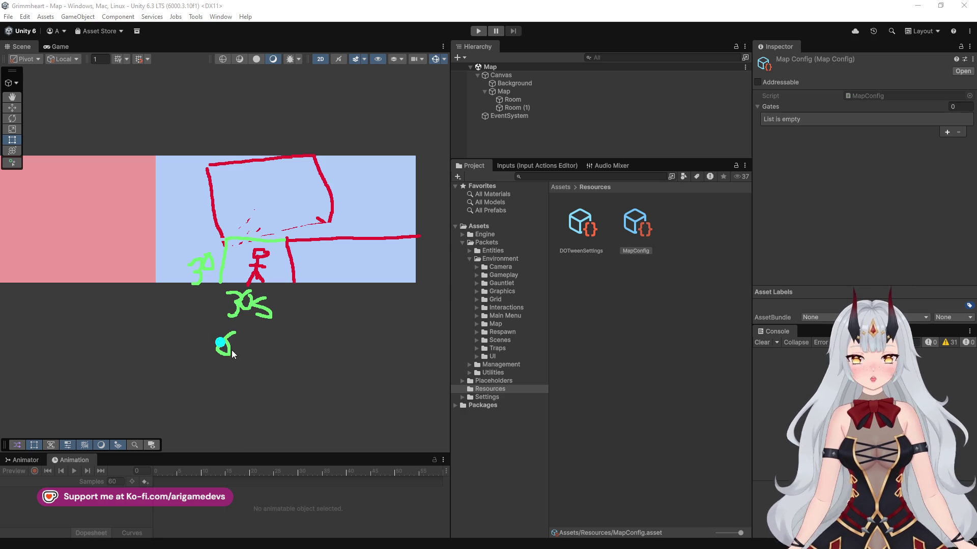
drag(262, 347, 261, 360)
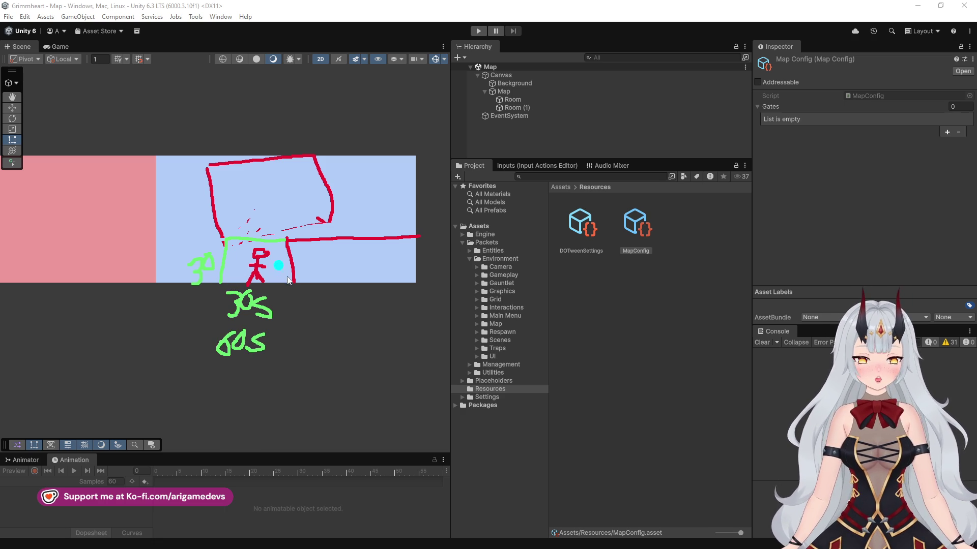
drag(231, 225, 242, 223)
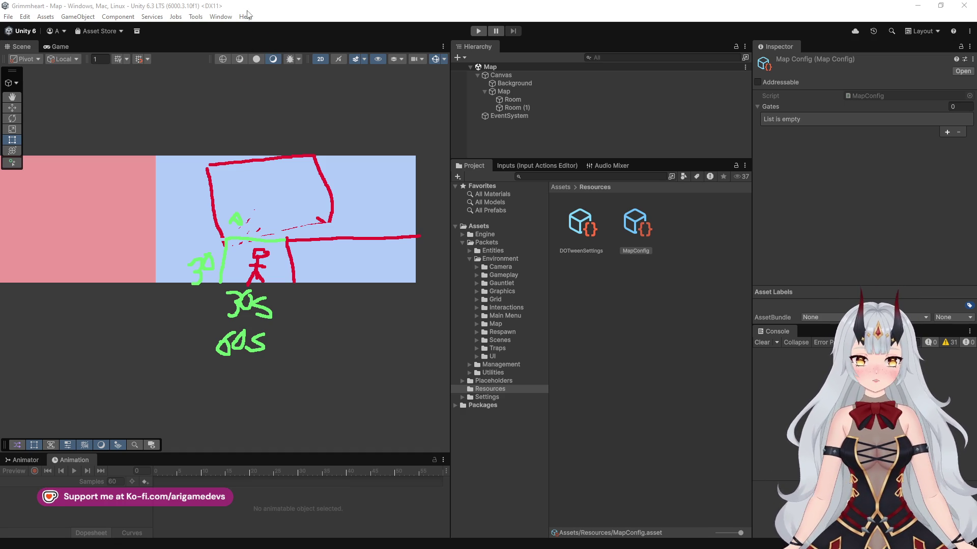
Clear the drawing overlay and move from Unity to the YouTube gaming channel page
key(Escape)
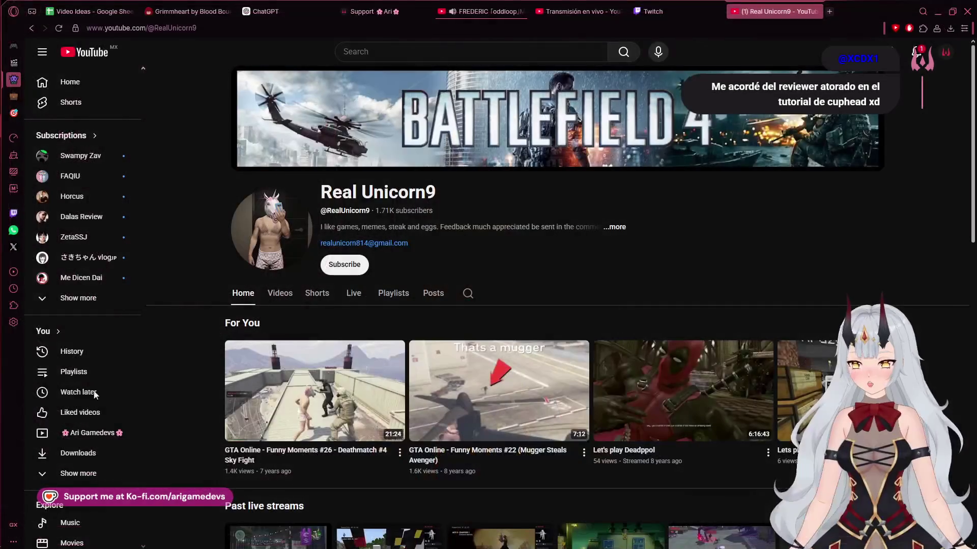
mouse_move(23, 61)
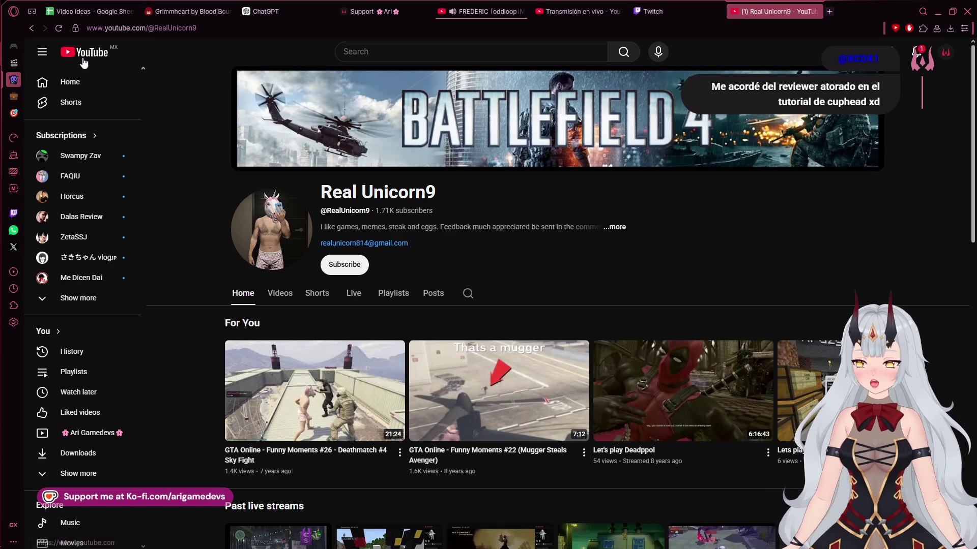
Go back to the 'Deadpool (Push the Button)' video page
click(31, 31)
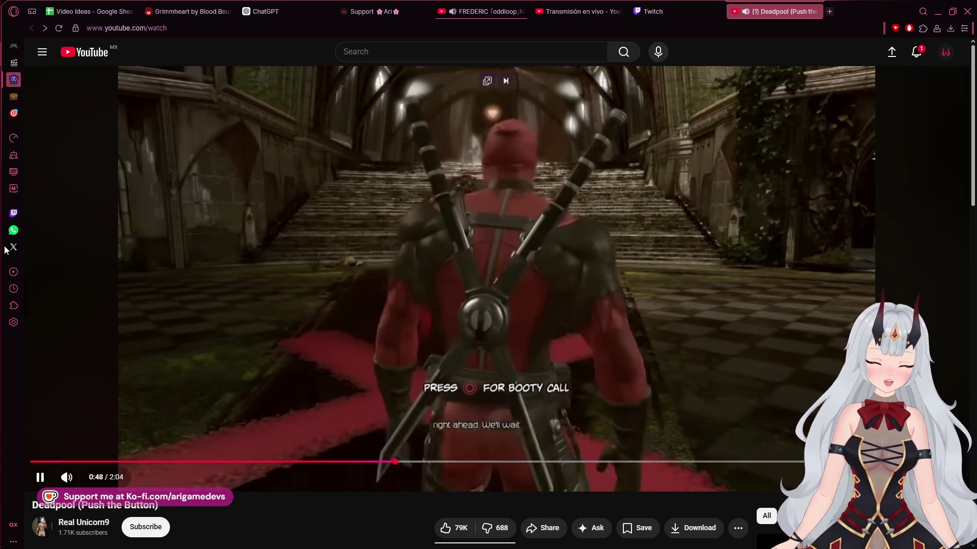
Pause the Deadpool video at 1:16
mouse_move(2, 249)
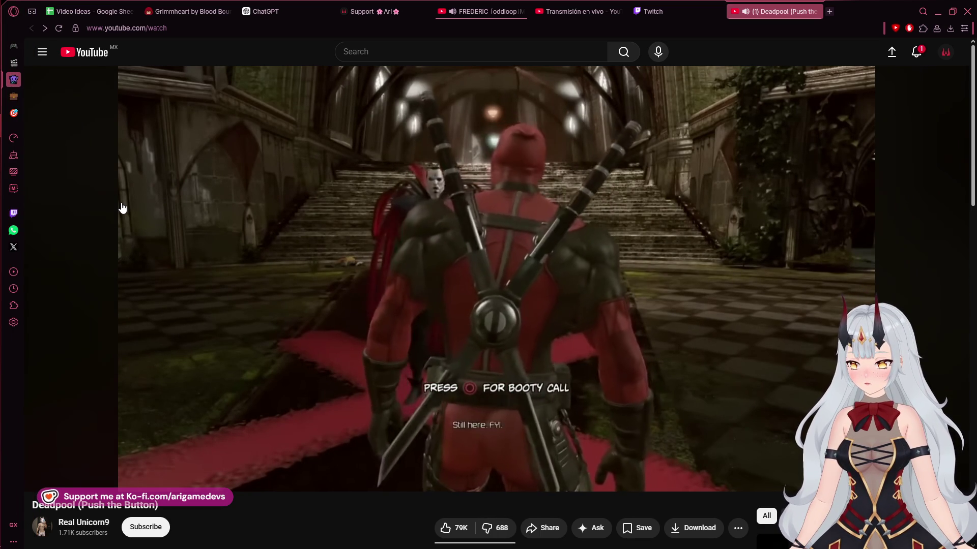
mouse_move(1, 206)
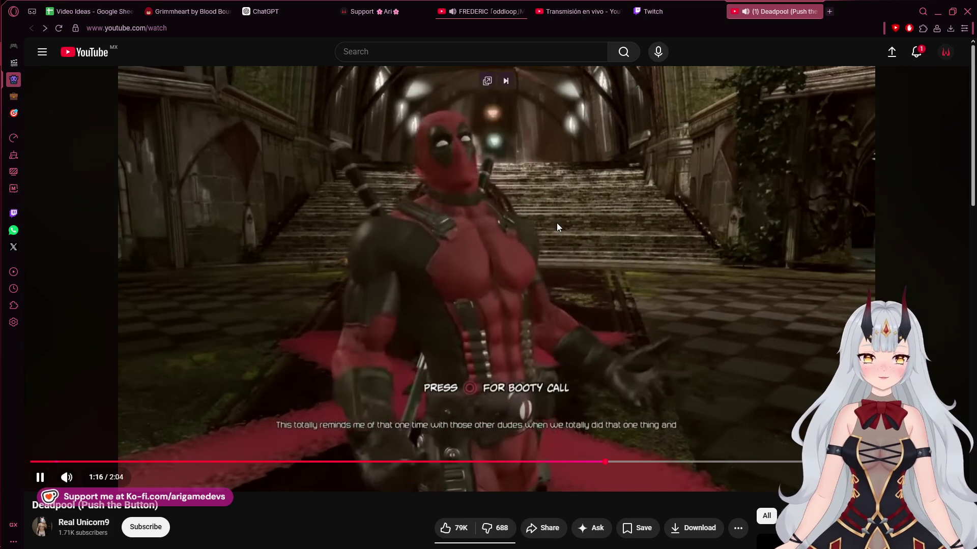
click(557, 222)
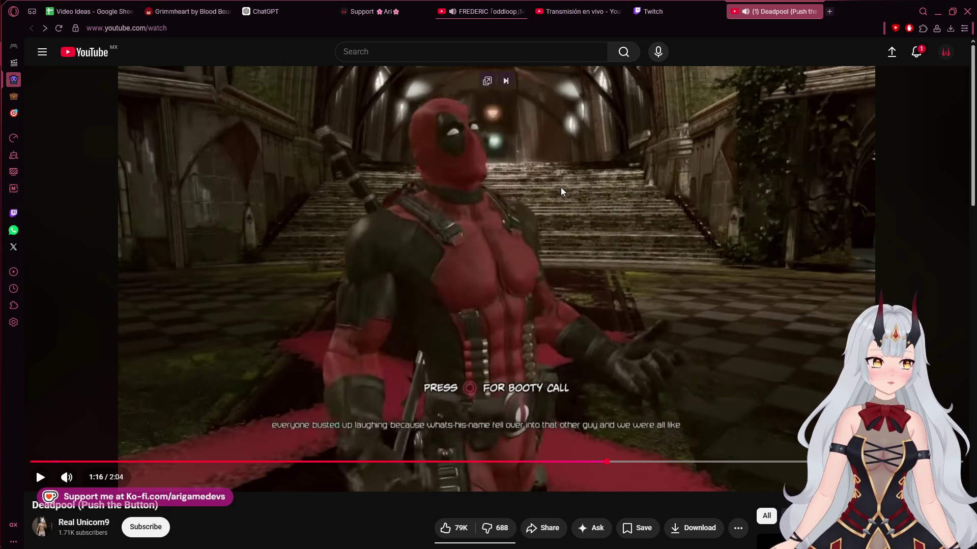
mouse_move(1, 168)
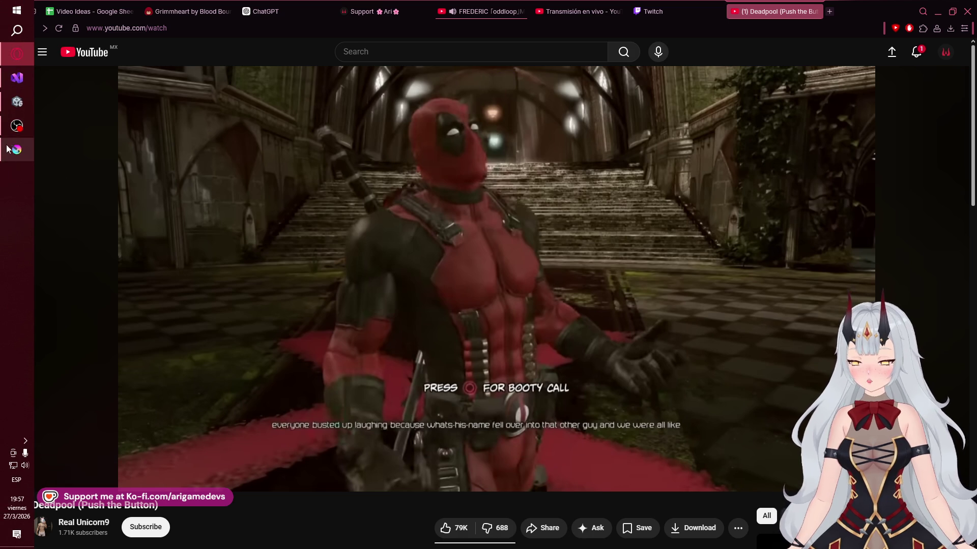
click(18, 133)
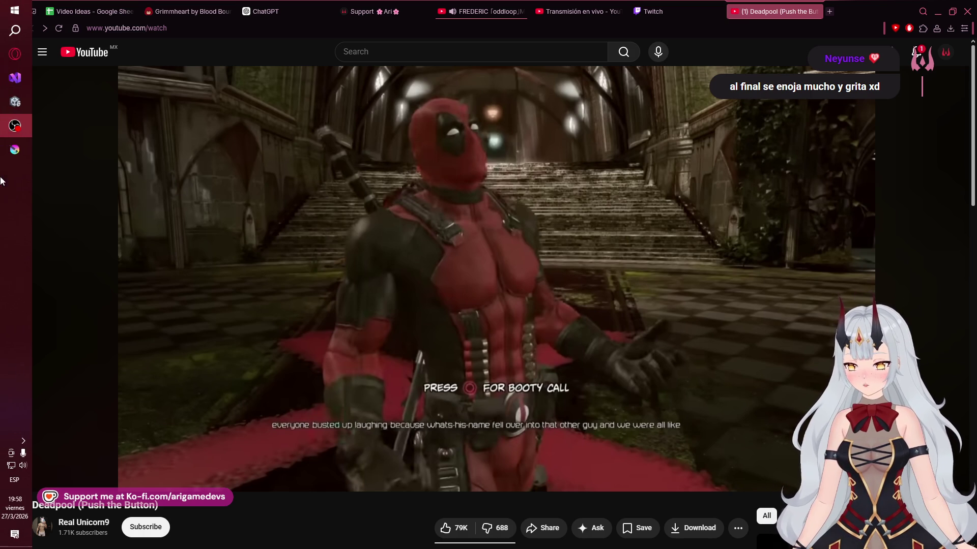
Resume the video, pause it at 1:55, and show the notifications list
click(463, 275)
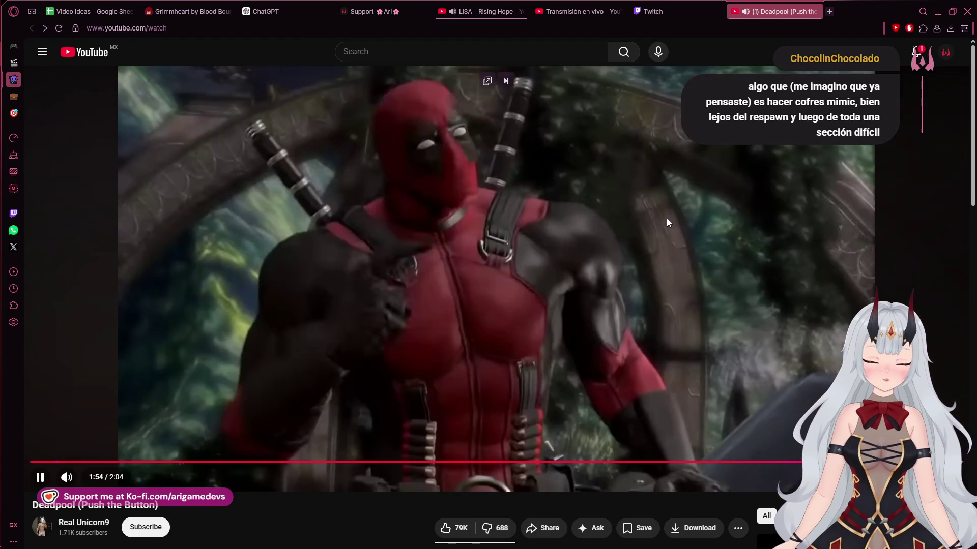
click(666, 218)
click(917, 55)
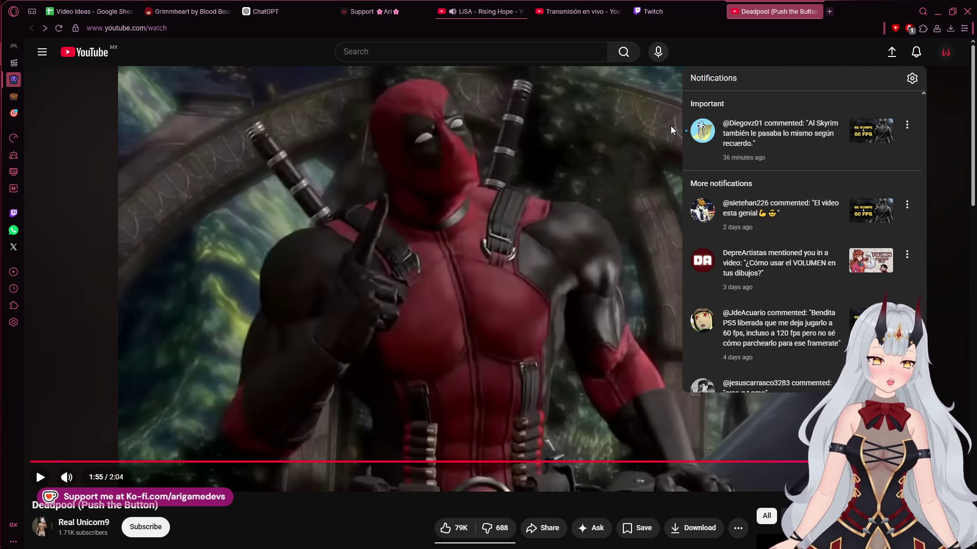
Dismiss the notifications list so the paused Deadpool video shows fully
mouse_move(7, 117)
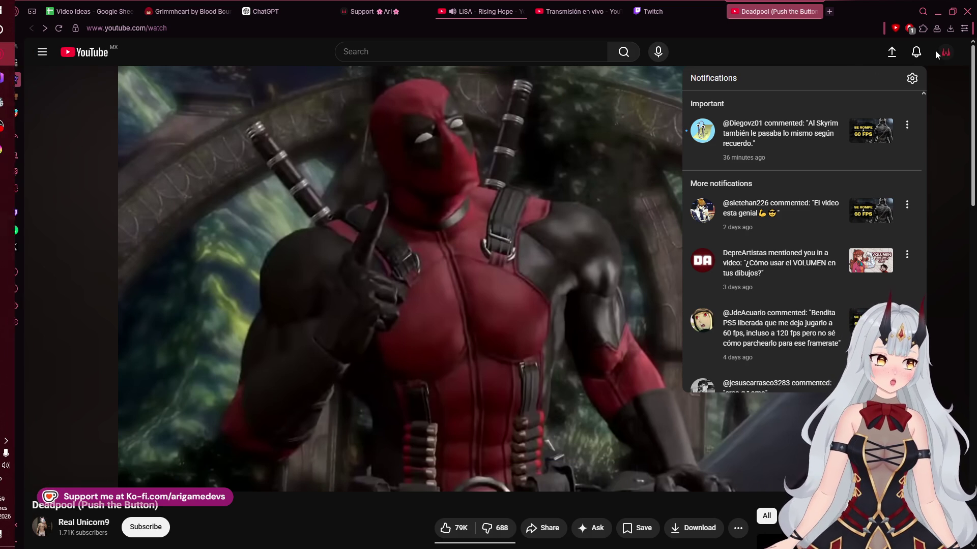
click(918, 53)
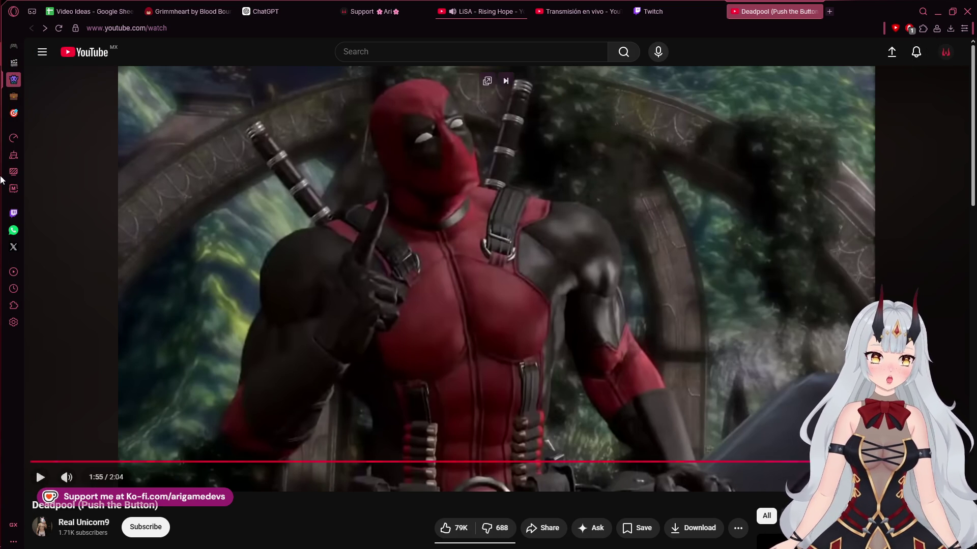
mouse_move(5, 127)
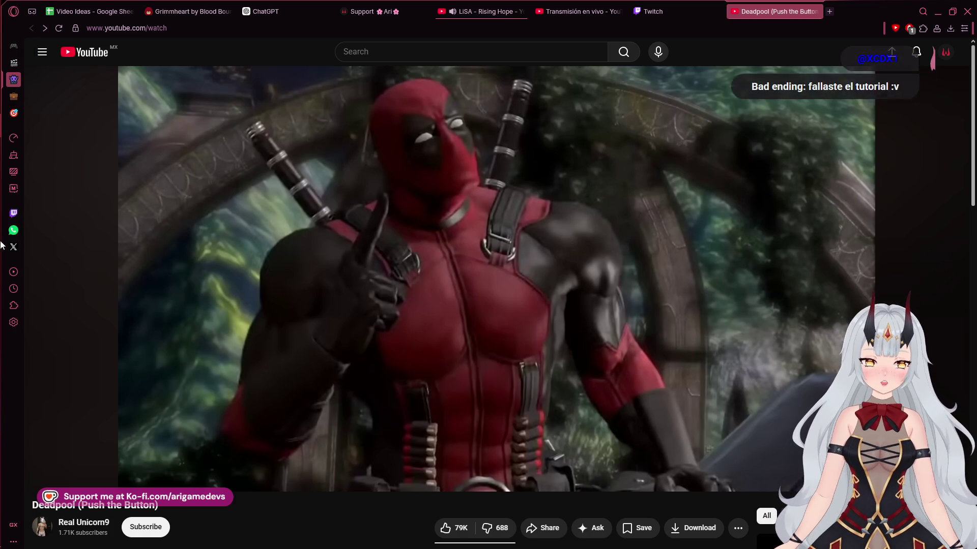
mouse_move(2, 200)
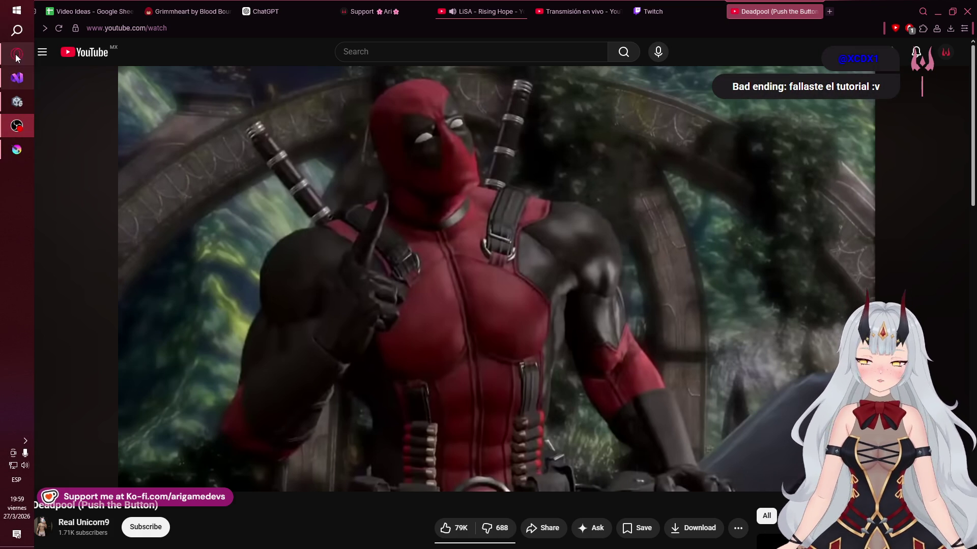
mouse_move(15, 51)
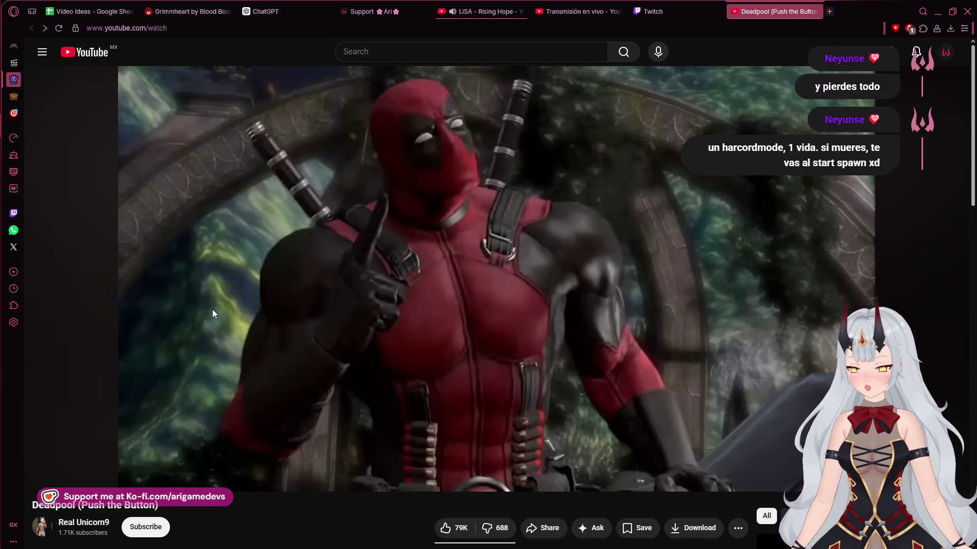
mouse_move(9, 191)
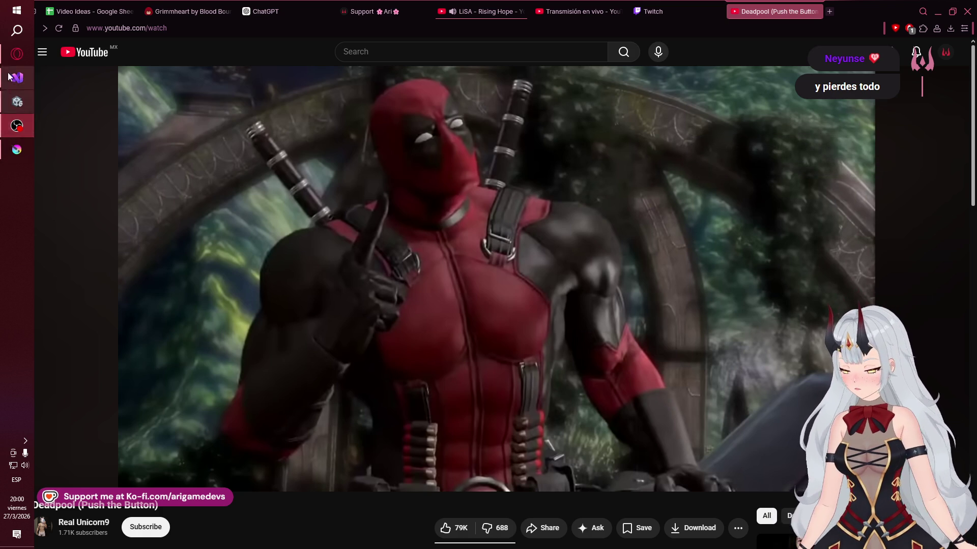
Close the Deadpool tab and switch to the YouTube Studio live-stream statistics page
click(814, 11)
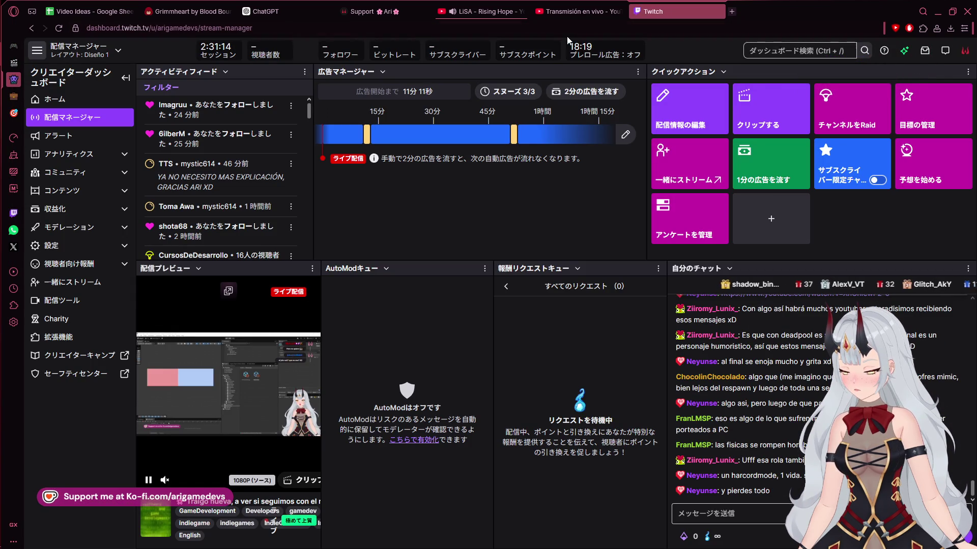
click(550, 7)
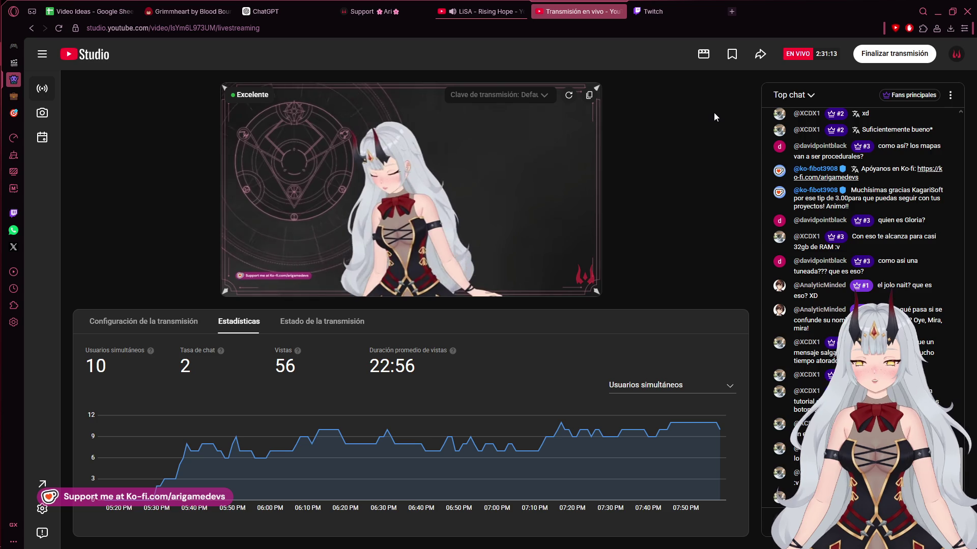
Switch to the Twitch stream manager tab
click(677, 11)
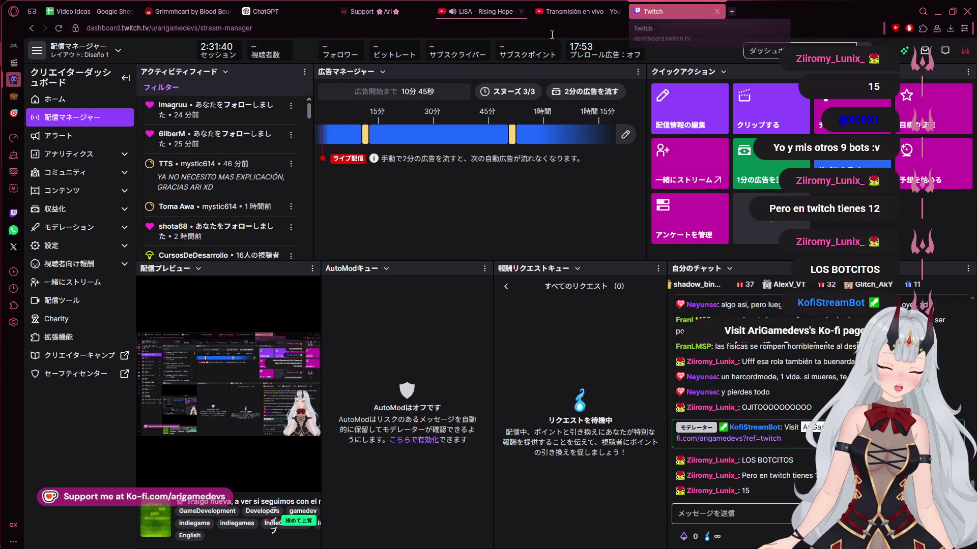
Bring the Visual Studio 'Grimmheart' project window forward from the Twitch dashboard
mouse_move(262, 54)
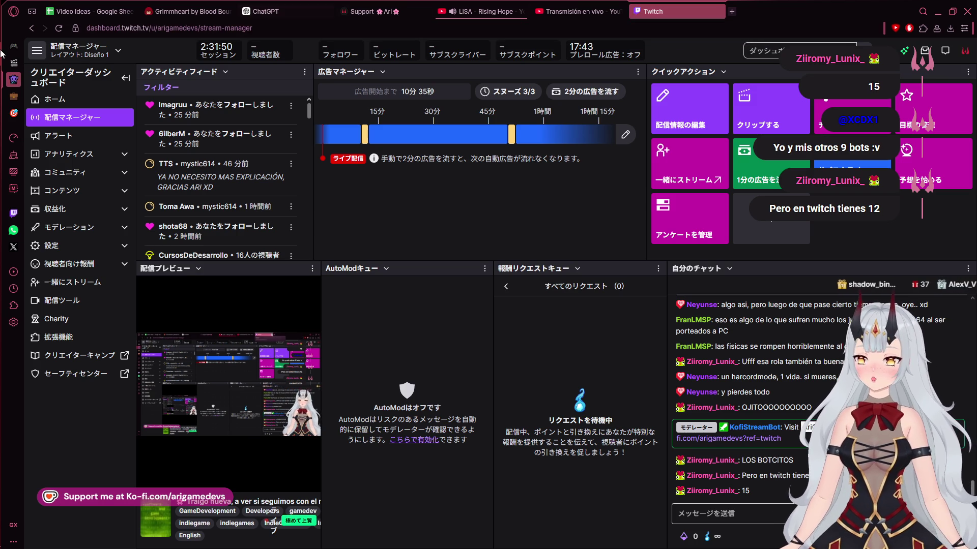
mouse_move(8, 127)
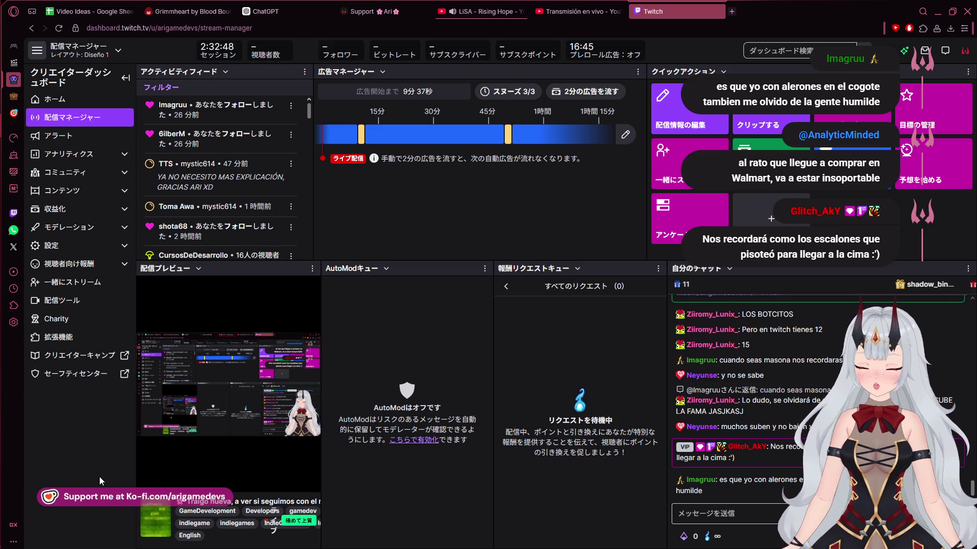
mouse_move(1, 316)
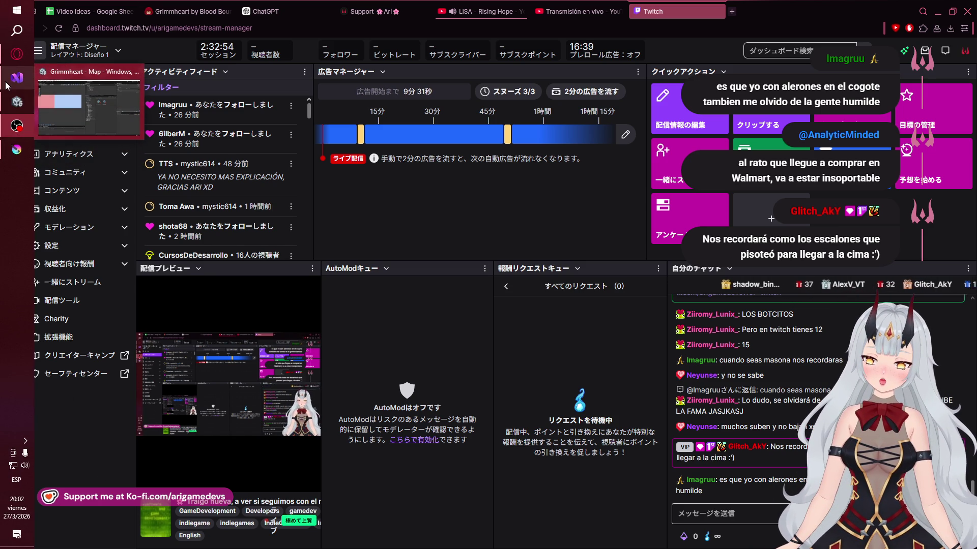
click(23, 105)
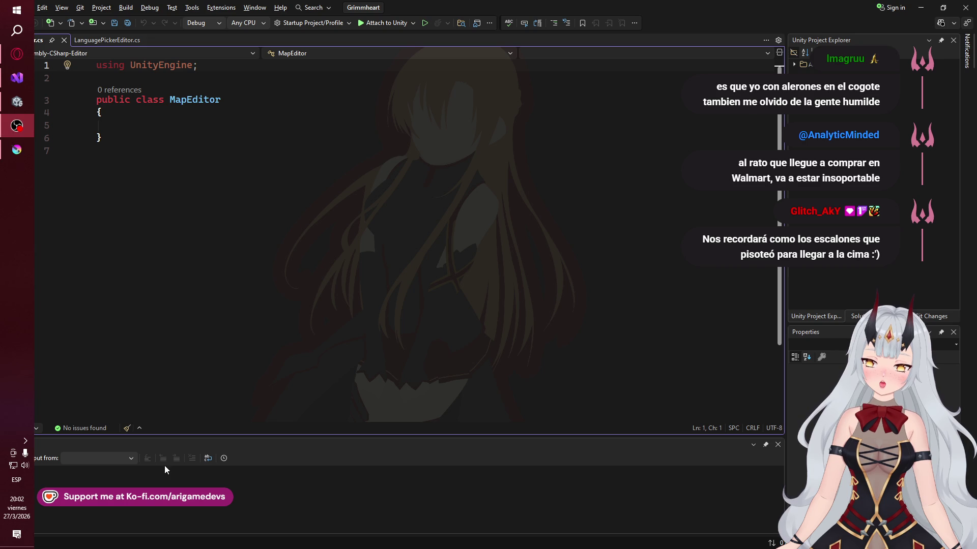